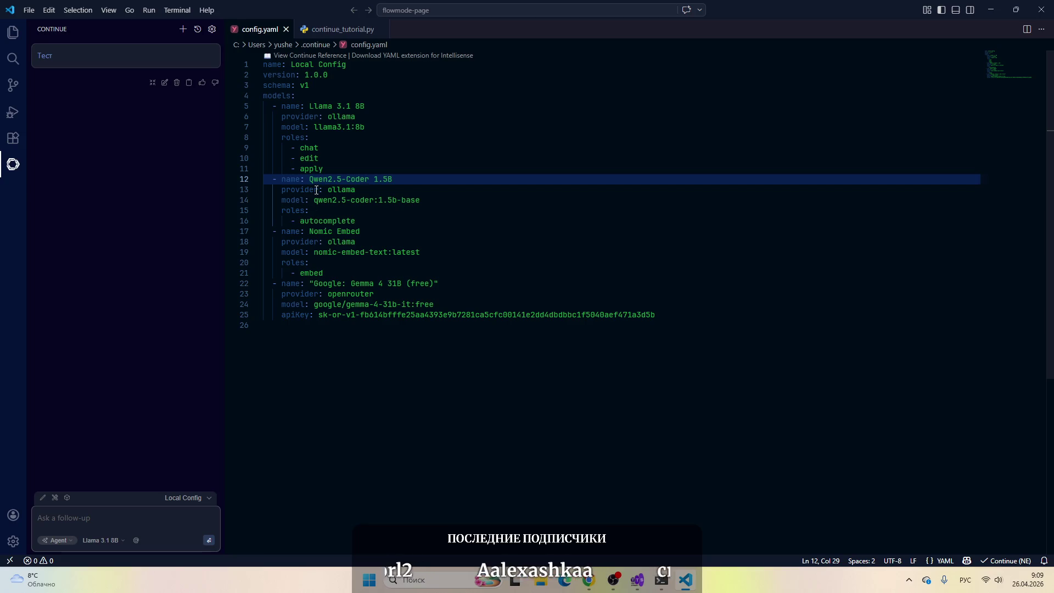
Step: Pass through the llama-server console and return to the llama.cpp chat in Chrome
click(663, 582)
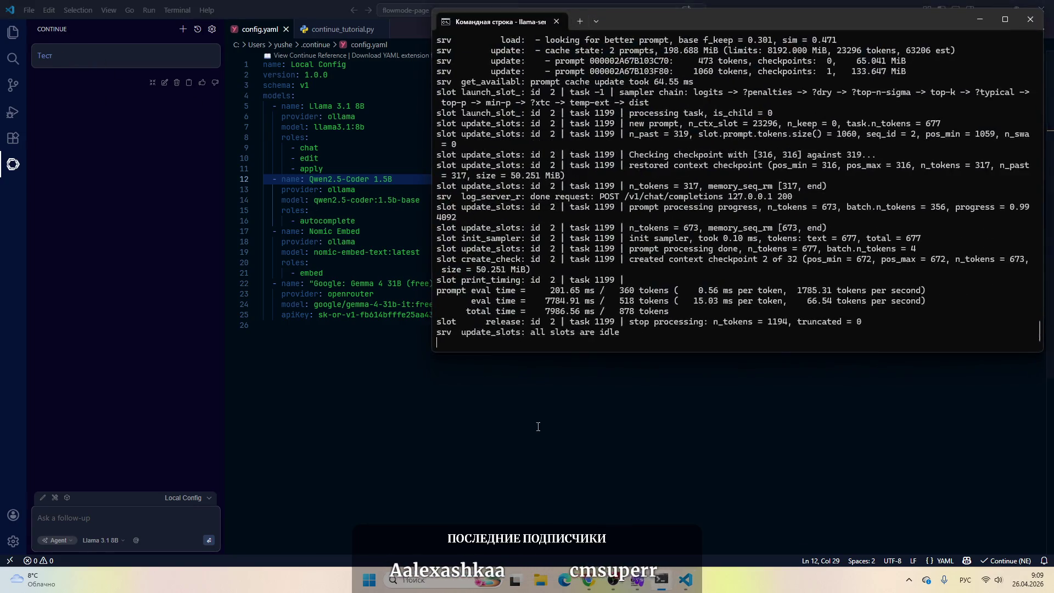
click(588, 583)
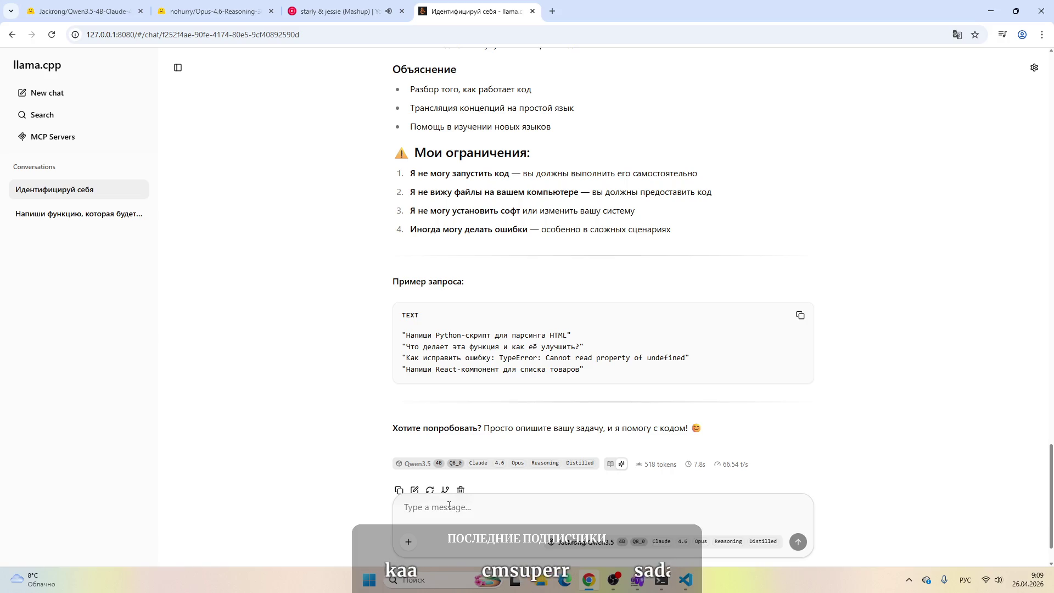
Step: Send the model the question 'А как мне подключить тебя к Vscode?'
text(А как мне под)
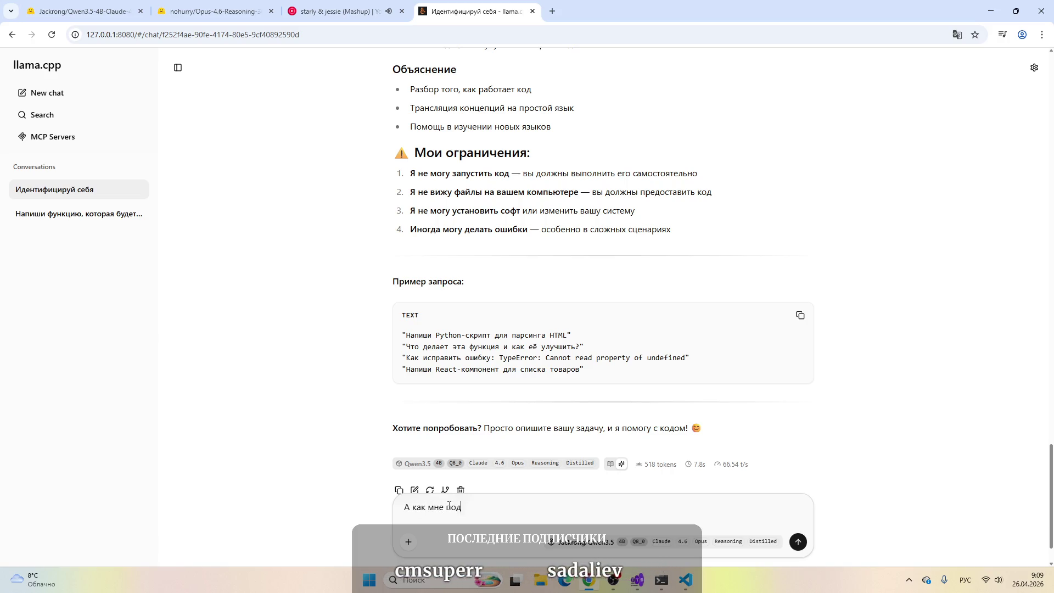
text(клюбение)
key(BackSpace)
key(BackSpace)
key(BackSpace)
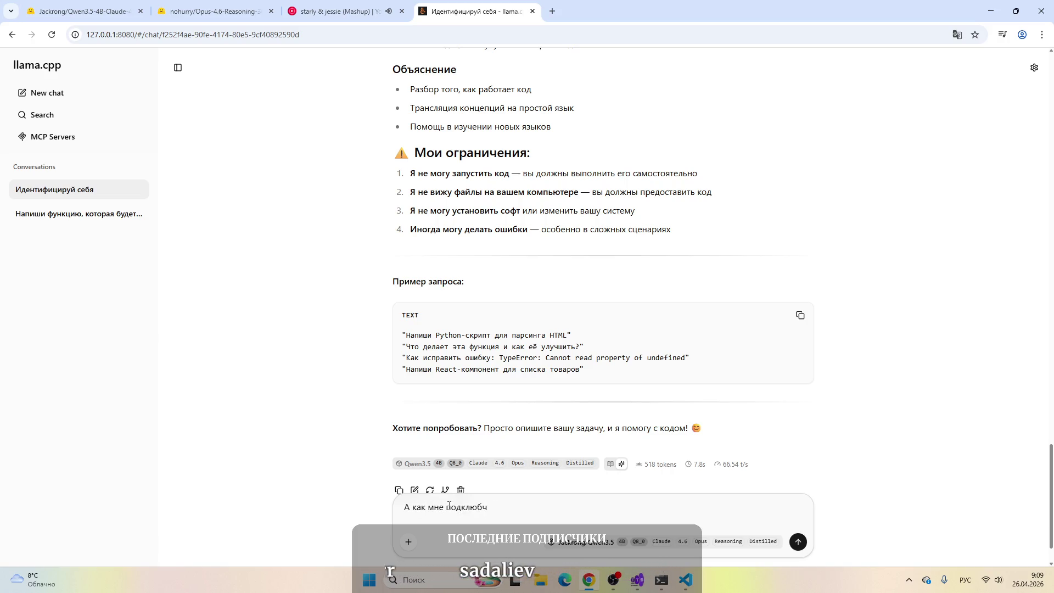
text(ить тебя к)
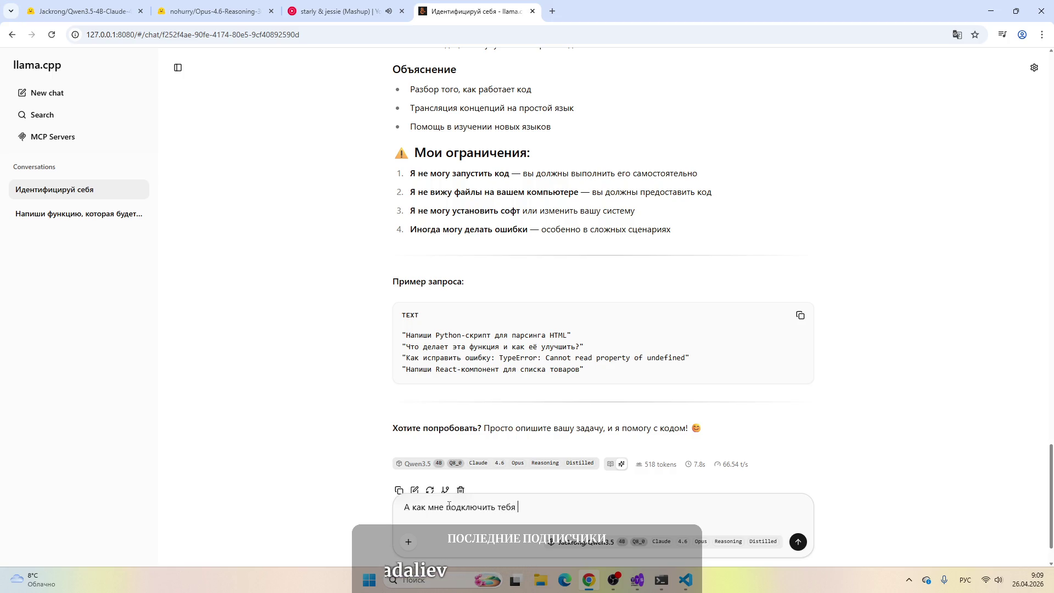
key(alt+shift)
text(Vscode)
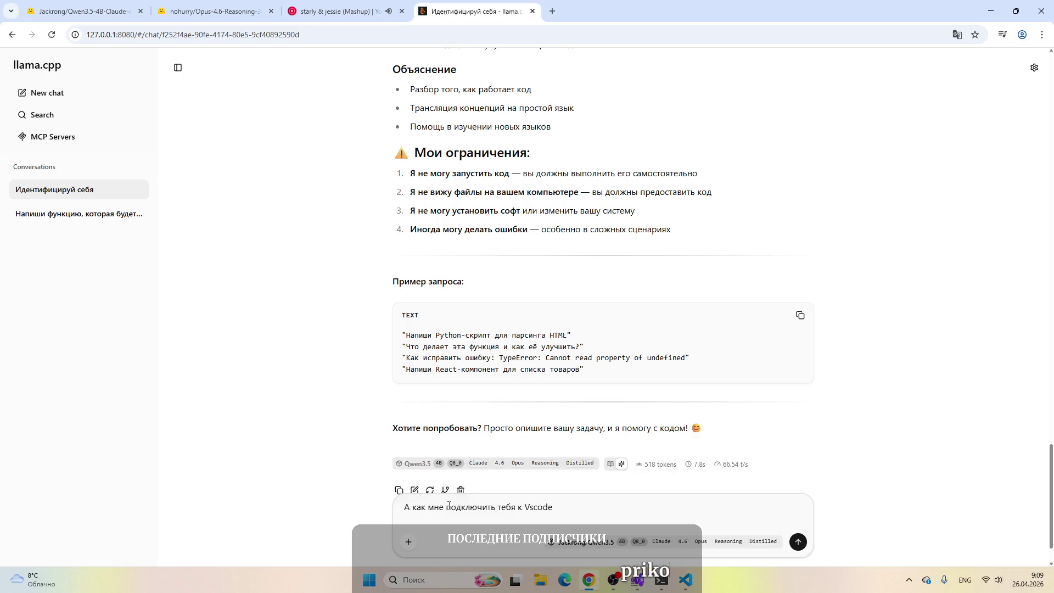
text(?)
key(Return)
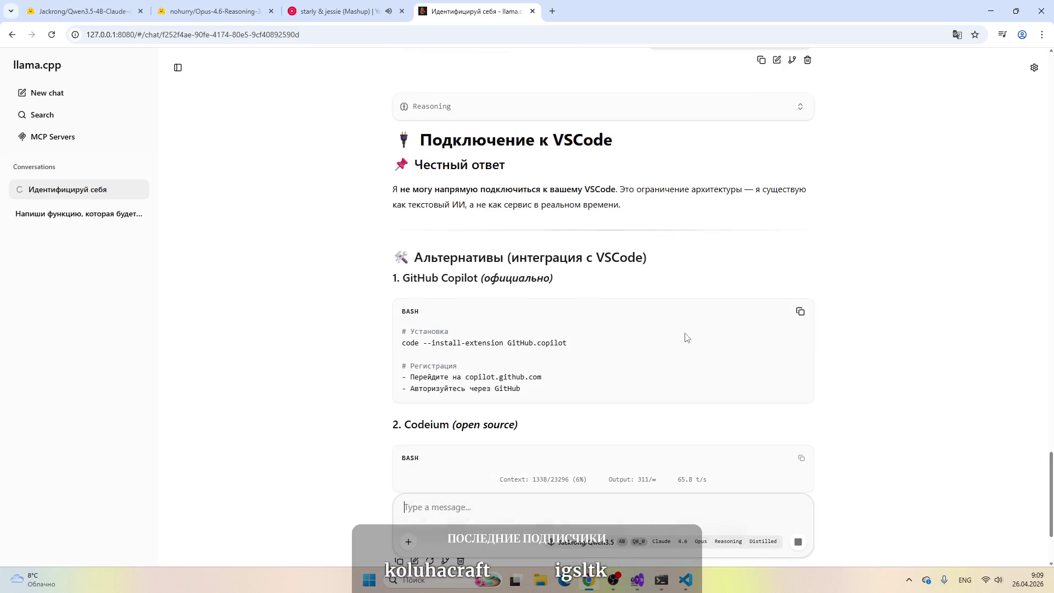
Step: Scroll through the streamed answer down to its Рекомендация section
scroll(709, 269, up, 1)
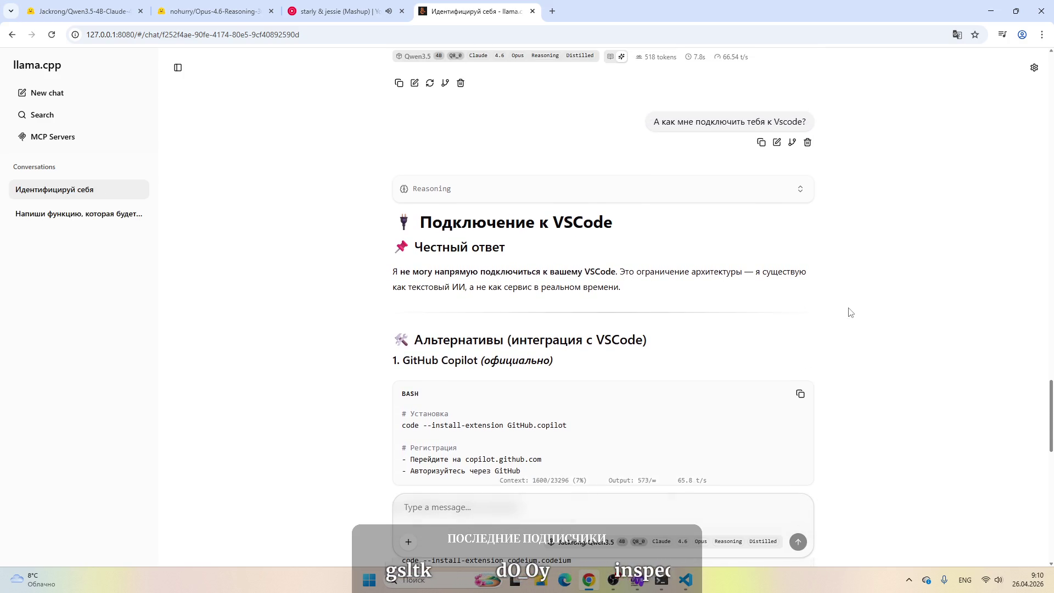
scroll(952, 277, down, 1)
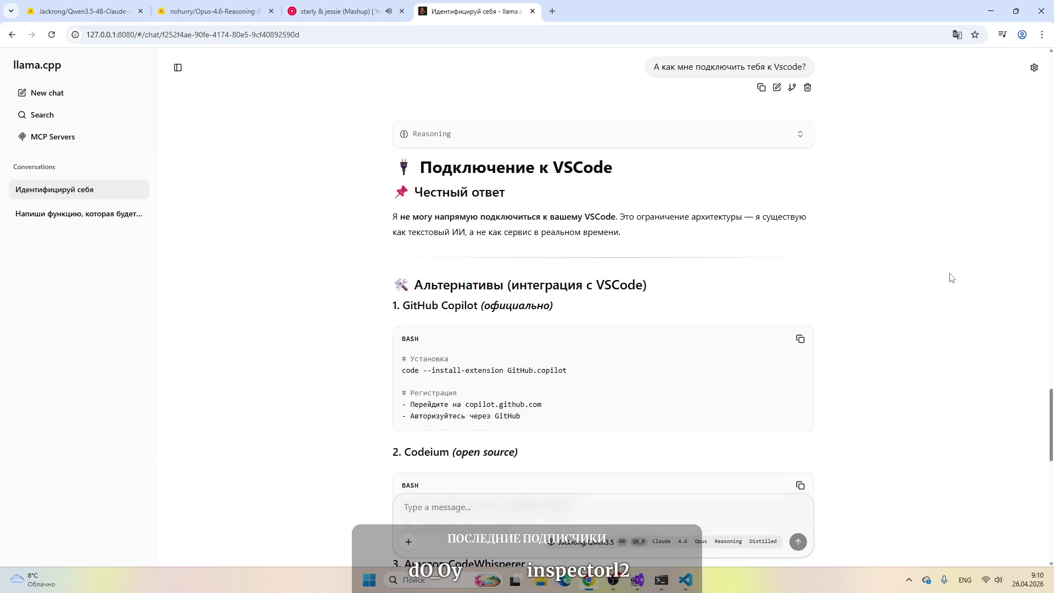
scroll(951, 277, down, 2)
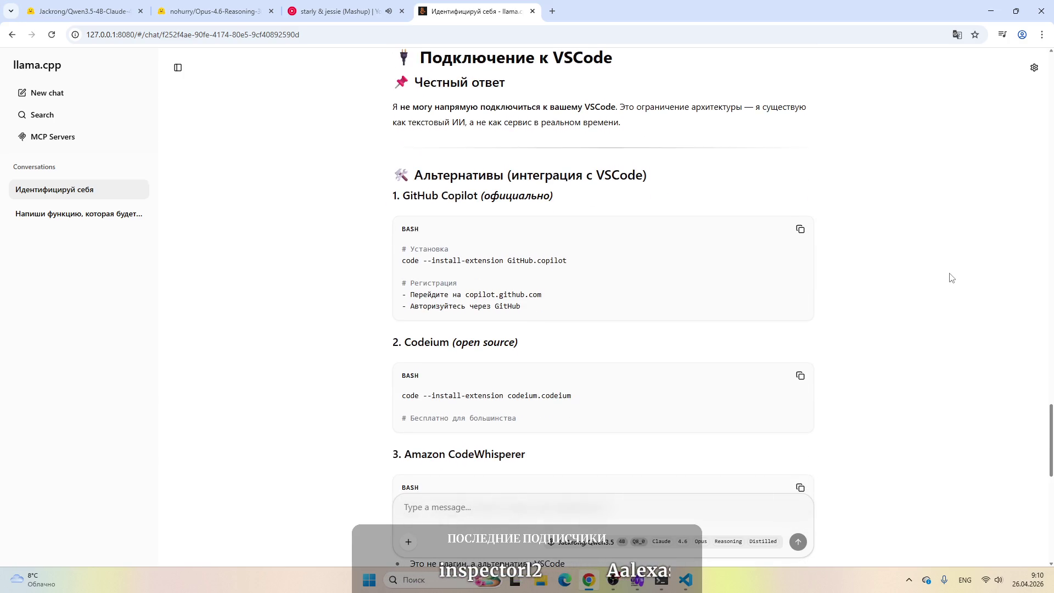
scroll(952, 277, down, 2)
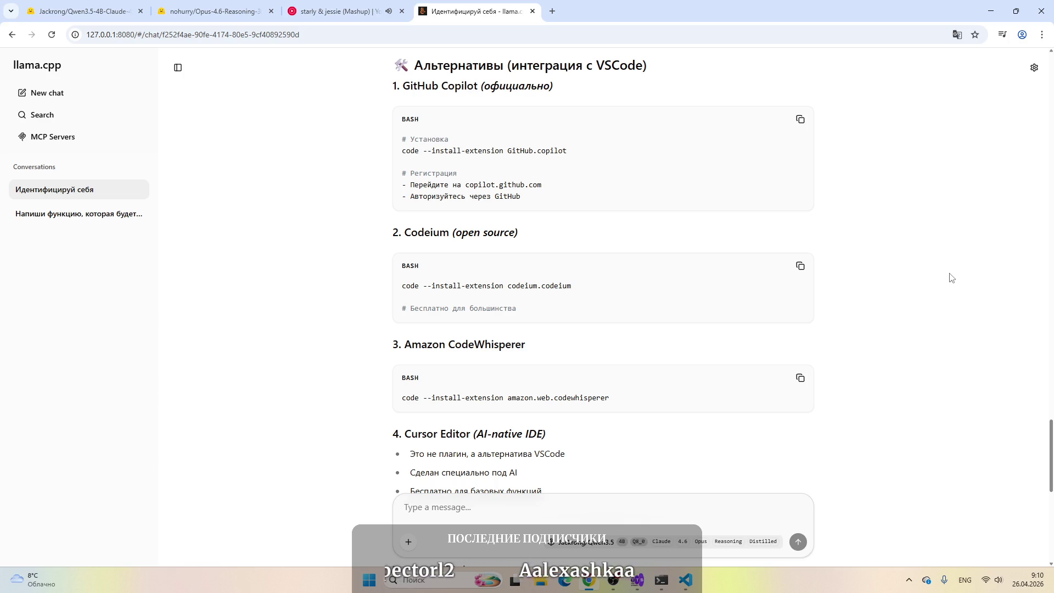
scroll(952, 277, down, 4)
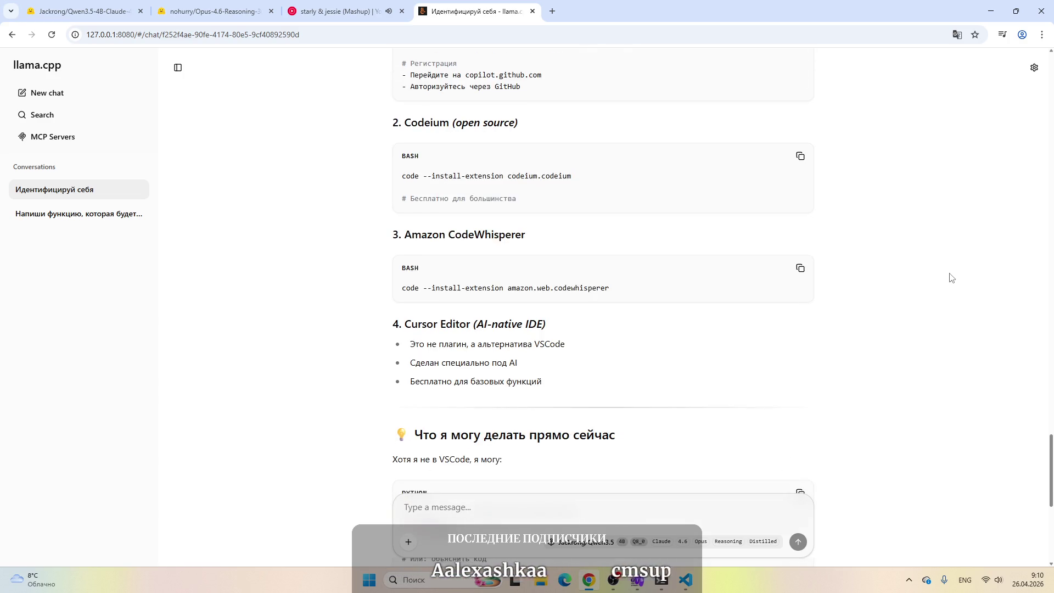
scroll(951, 277, down, 3)
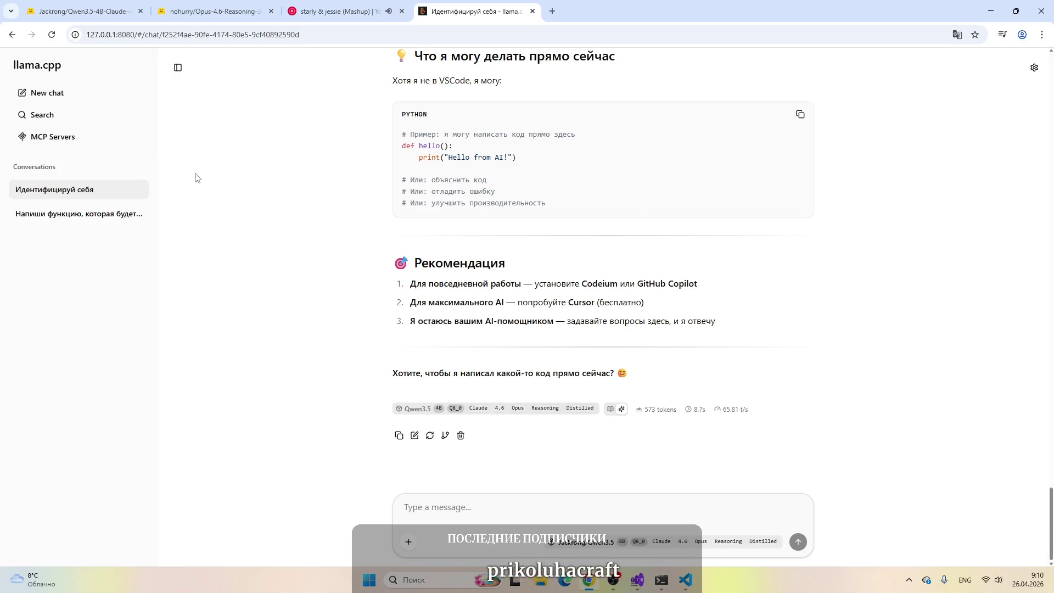
click(662, 580)
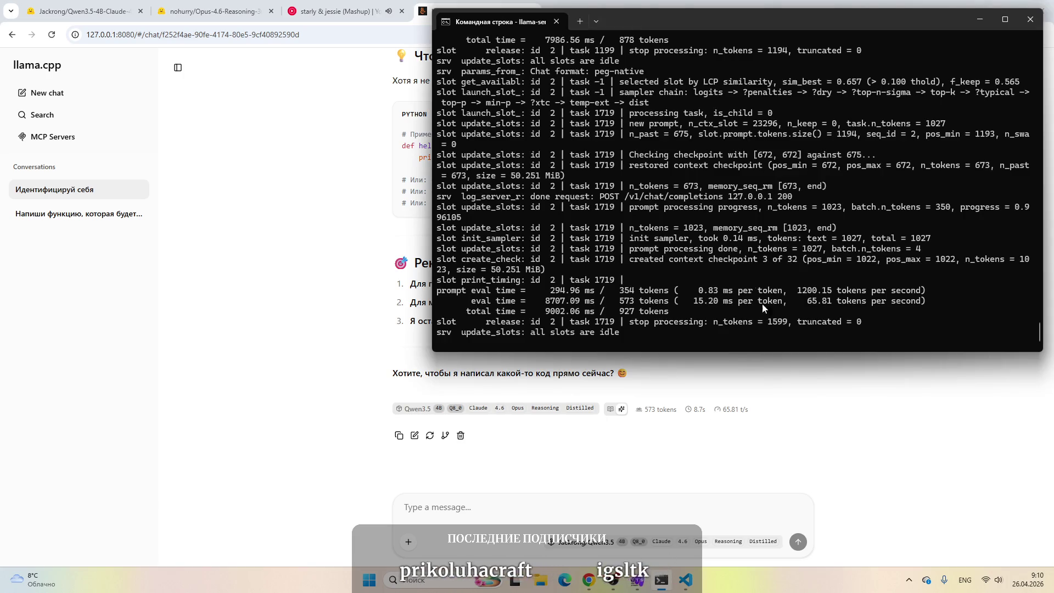
click(332, 134)
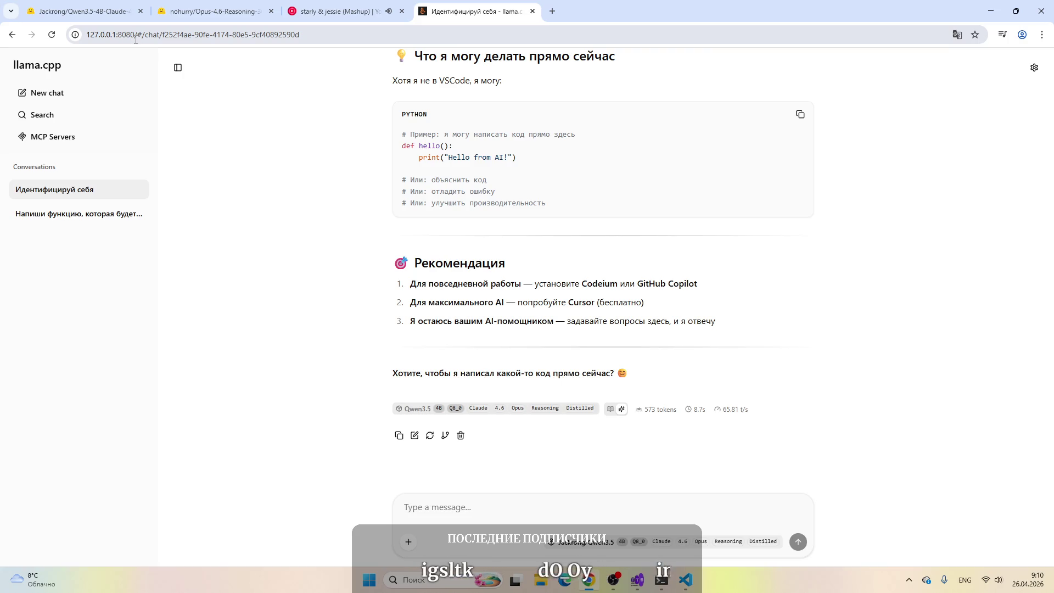
click(687, 582)
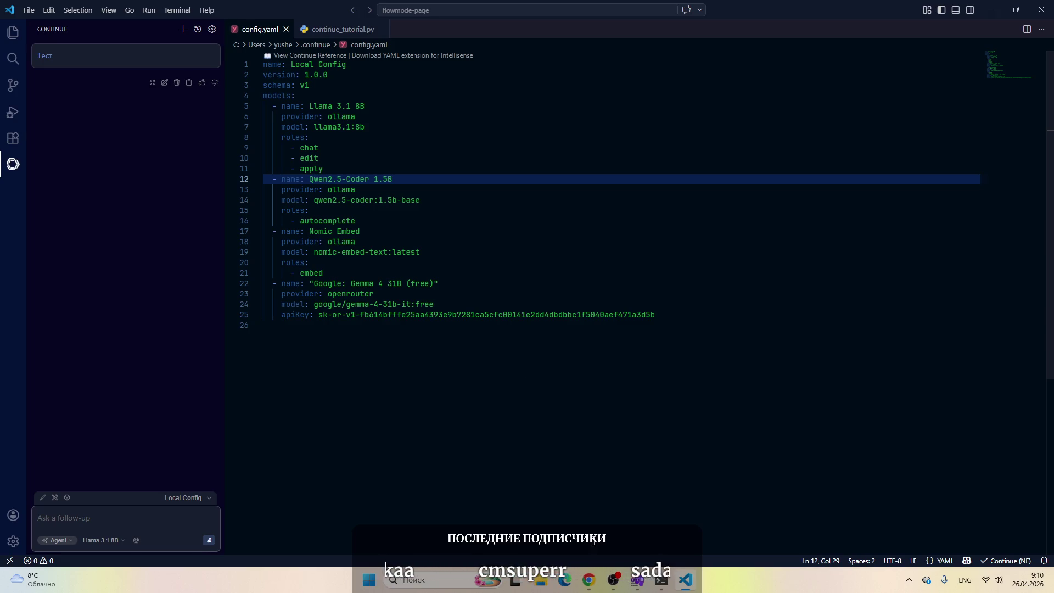
click(662, 581)
mouse_move(592, 586)
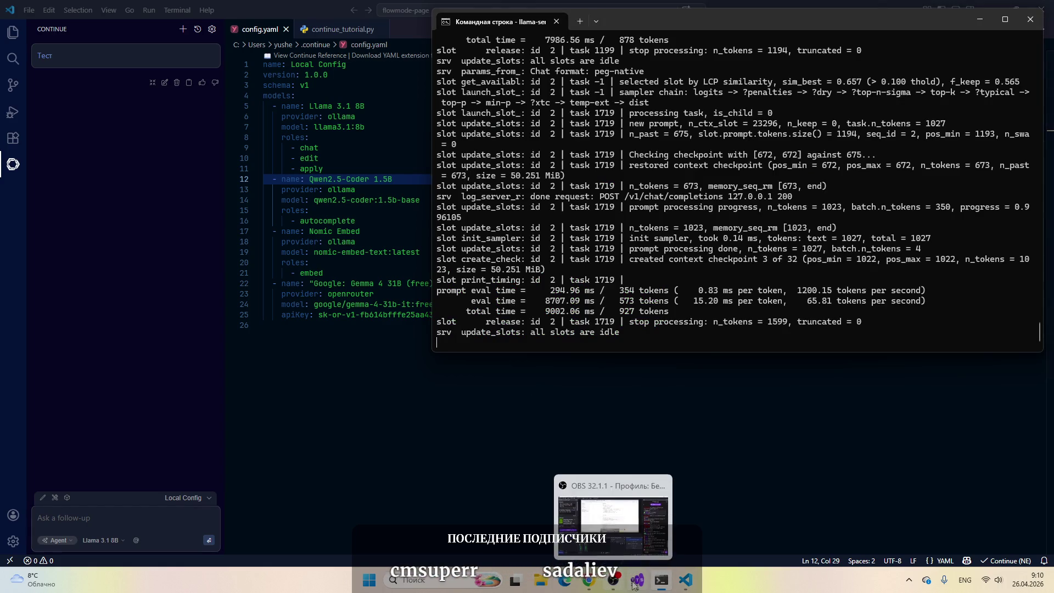
click(593, 585)
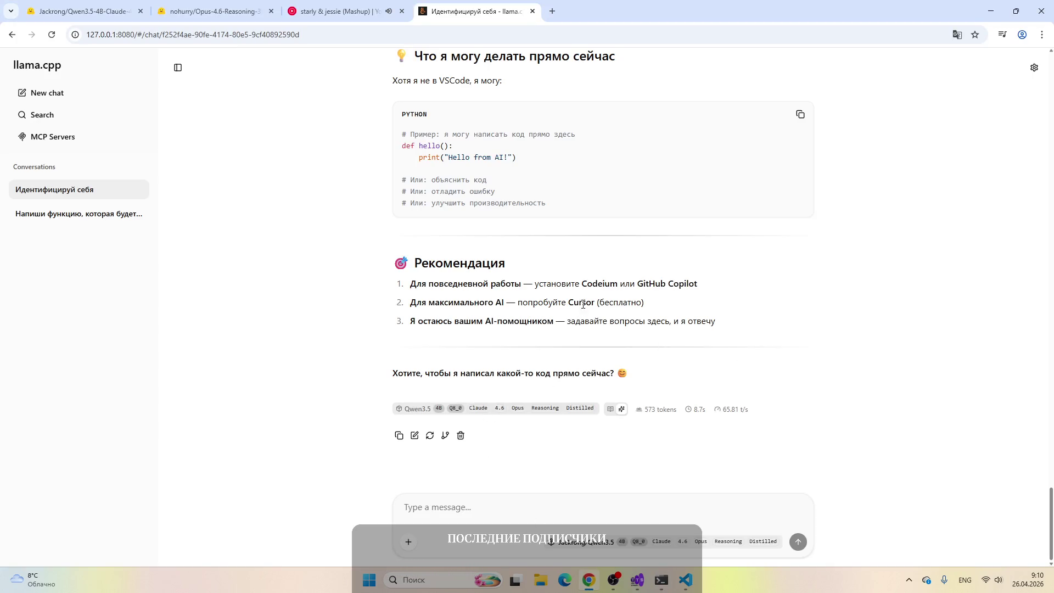
Step: Highlight the Cursor recommendation, then delete the second sidebar conversation and confirm
drag(647, 303, 411, 301)
click(870, 290)
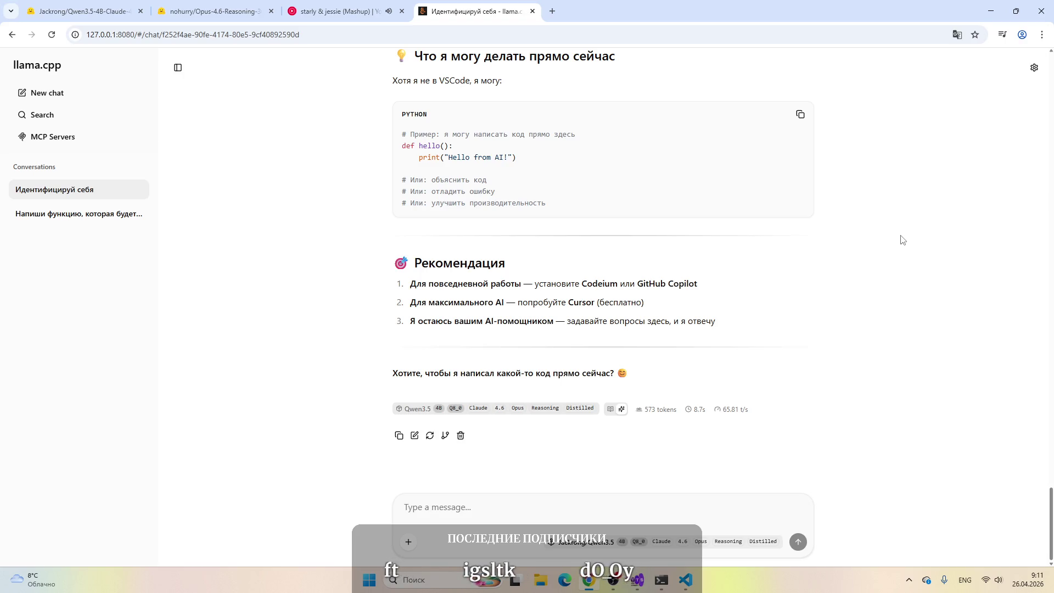
click(136, 214)
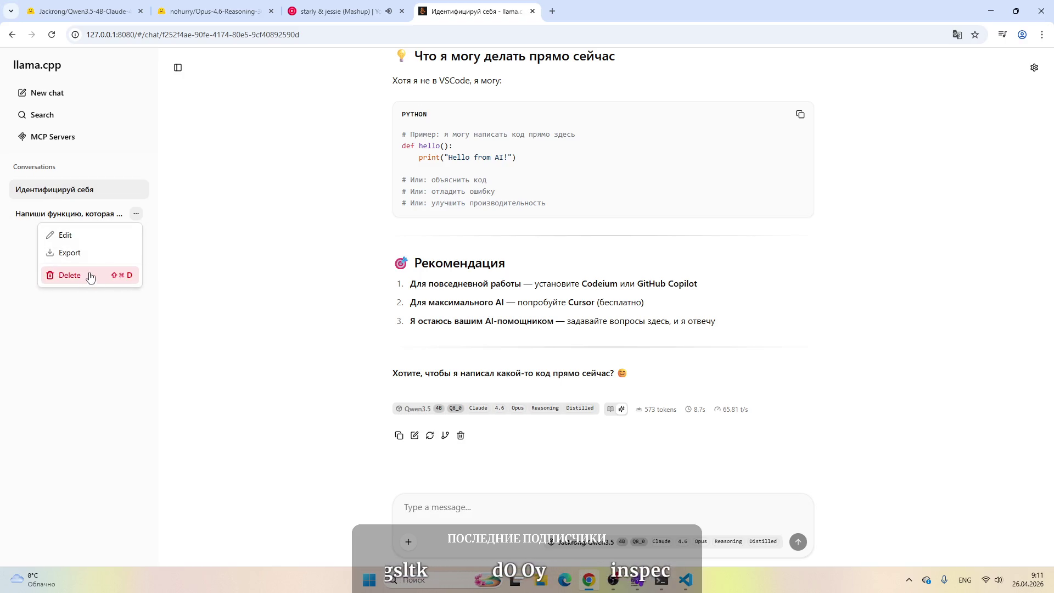
click(92, 276)
click(634, 345)
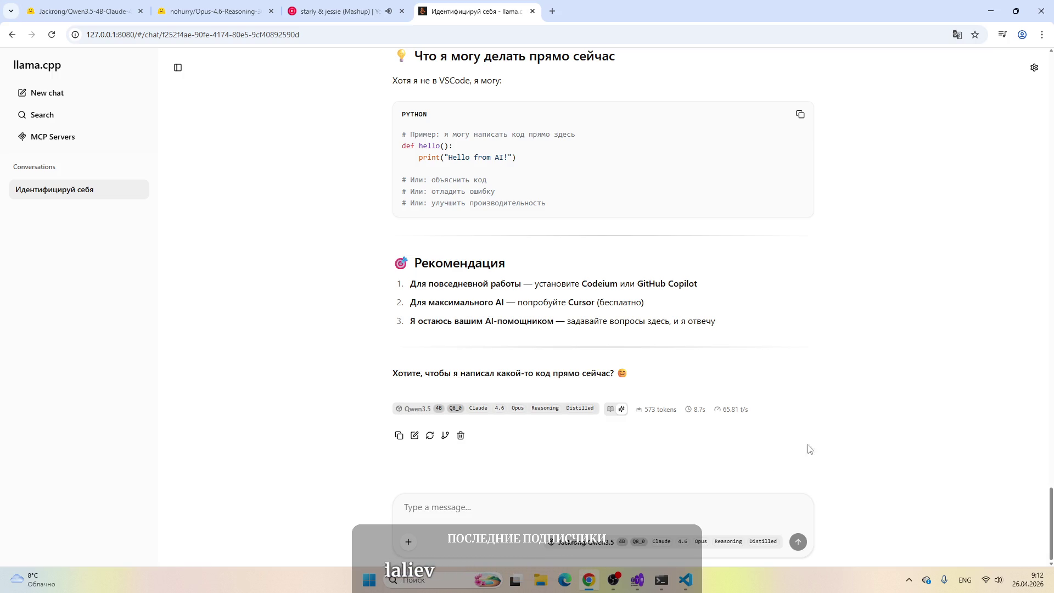
Step: Mute the microphone in OBS Studio's Audio Mixer and bring the llama-server console forward
click(613, 580)
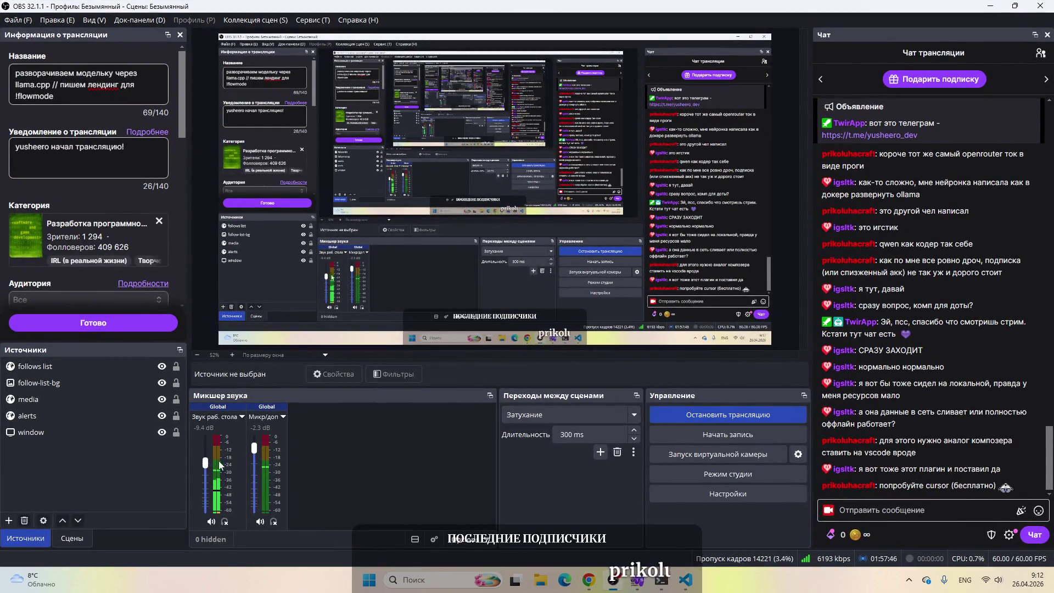
click(260, 523)
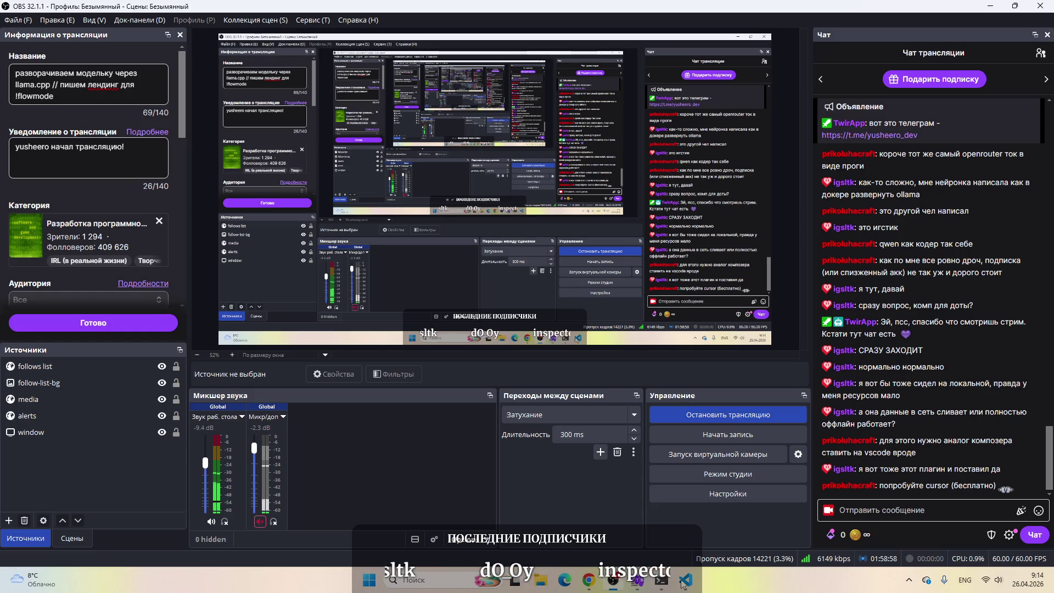
key(alt+Tab)
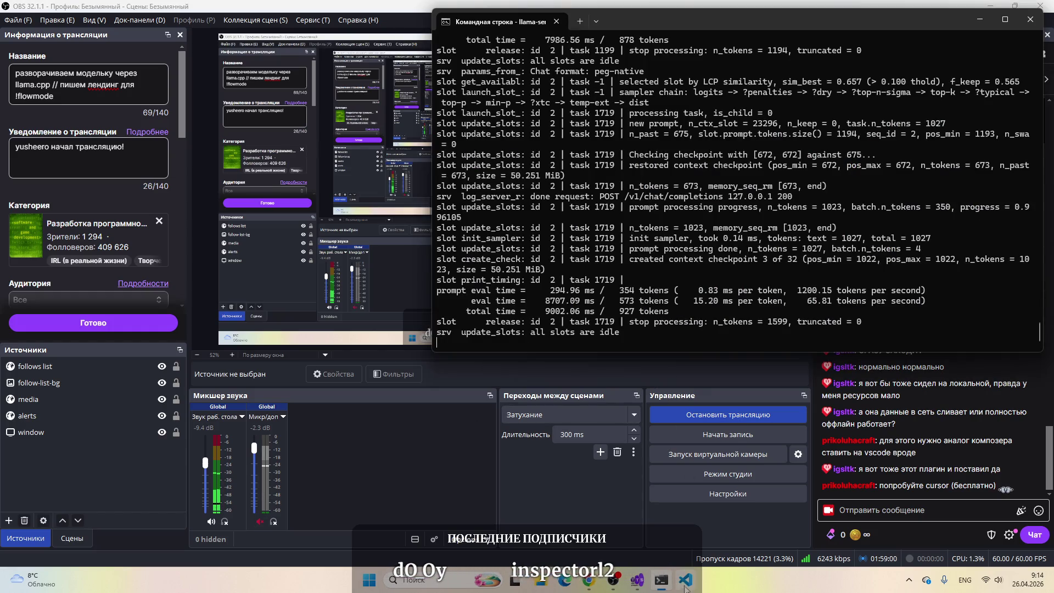
Step: Return via VS Code to the llama.cpp chat and scroll to the 'Подключение к VSCode' answer
click(686, 580)
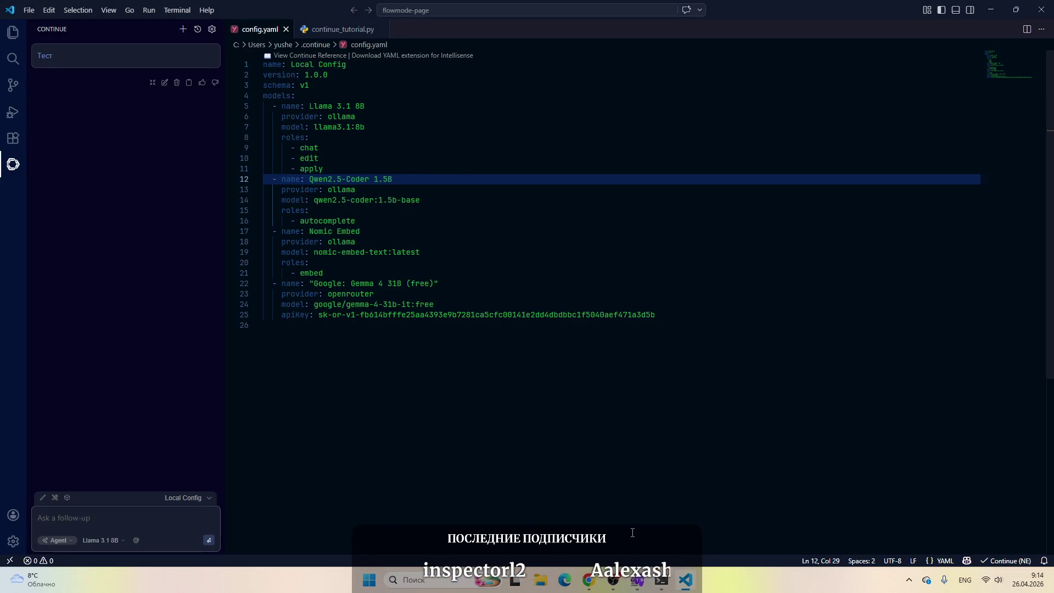
click(613, 583)
scroll(562, 452, up, 5)
scroll(561, 452, down, 5)
scroll(560, 447, up, 15)
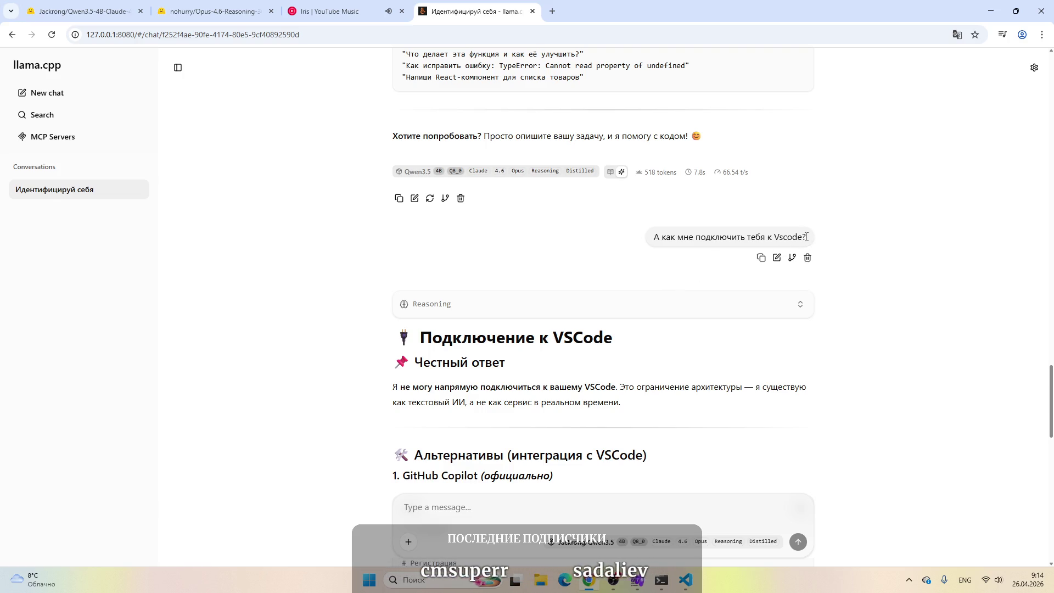
click(516, 505)
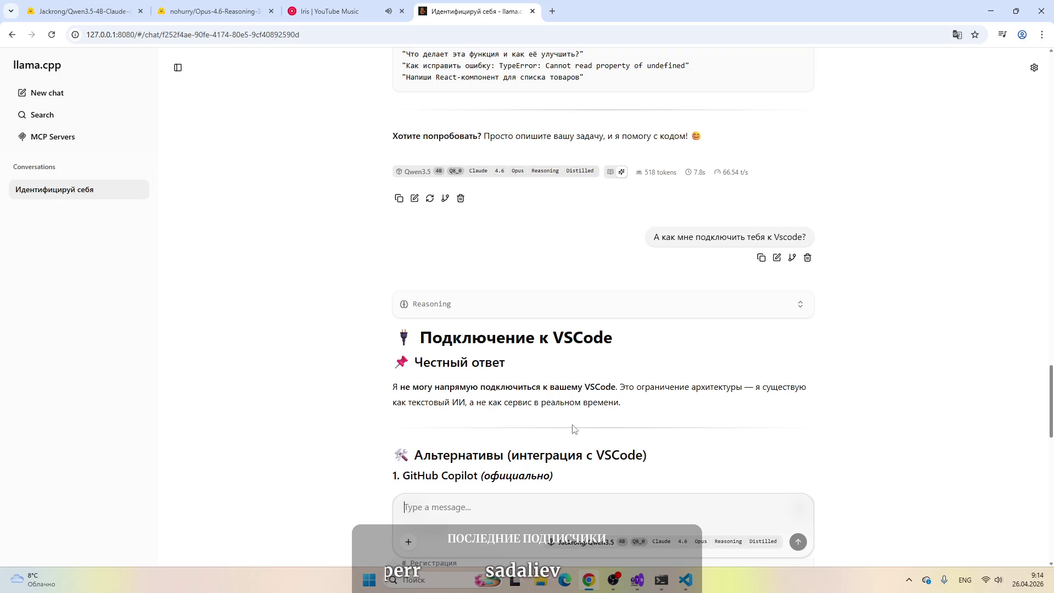
text(А могу ли )
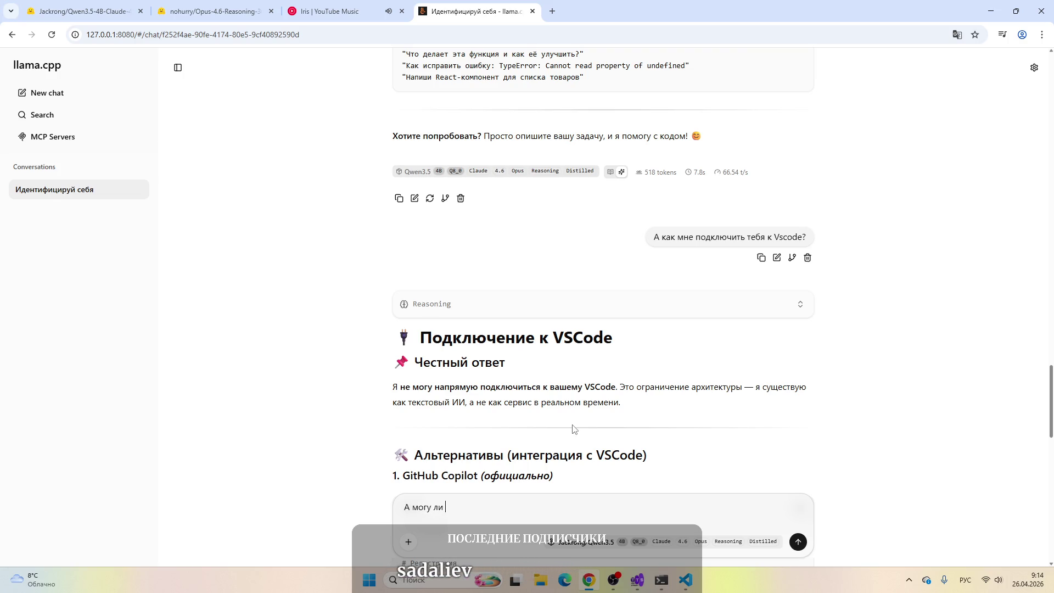
text(я по)
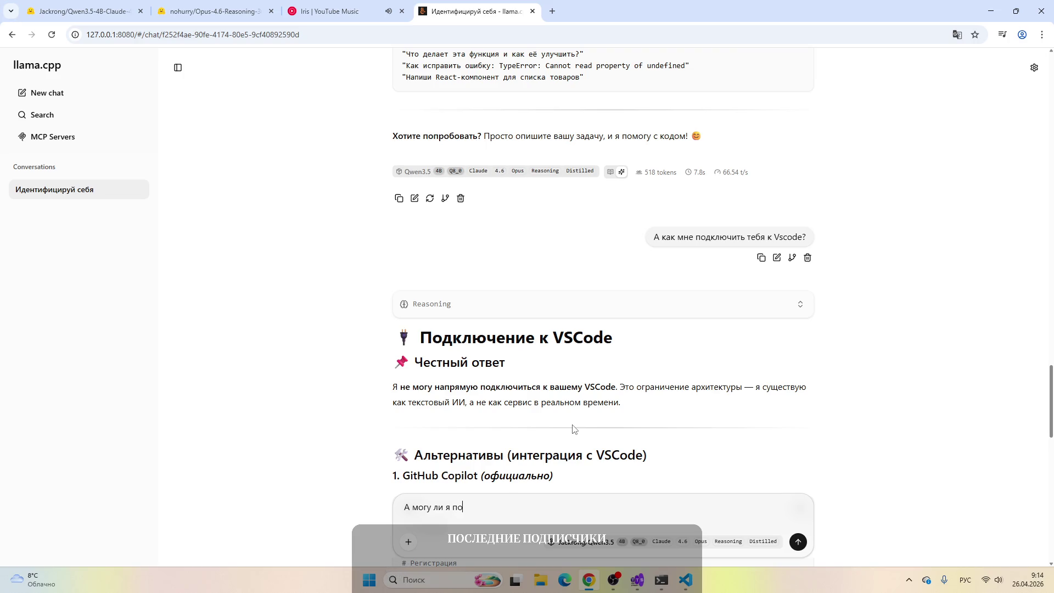
text(дключить)
key(BackSpace)
key(BackSpace)
key(BackSpace)
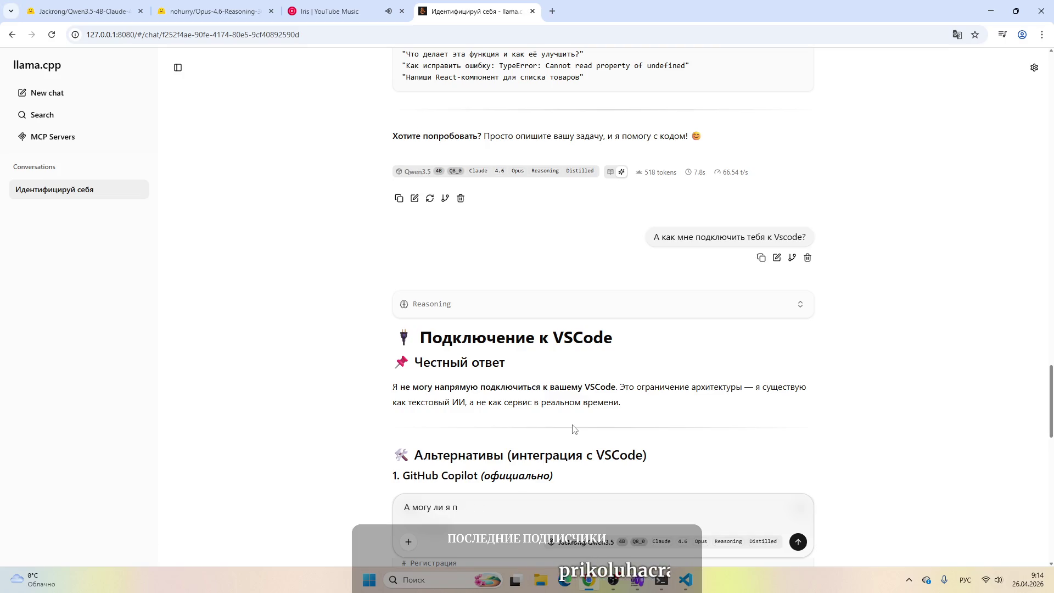
text(дать т)
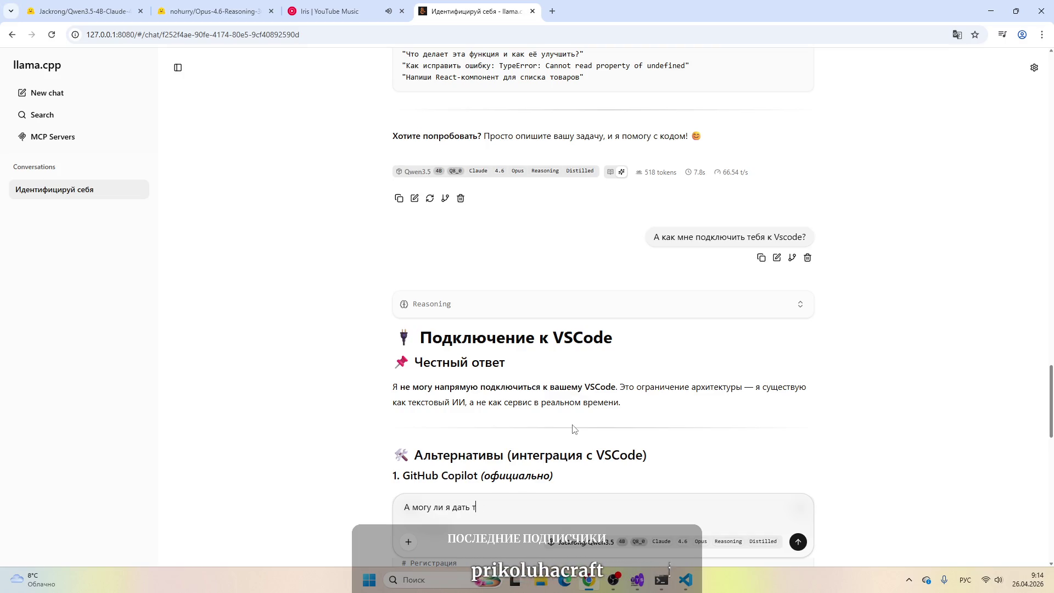
text(войAPI)
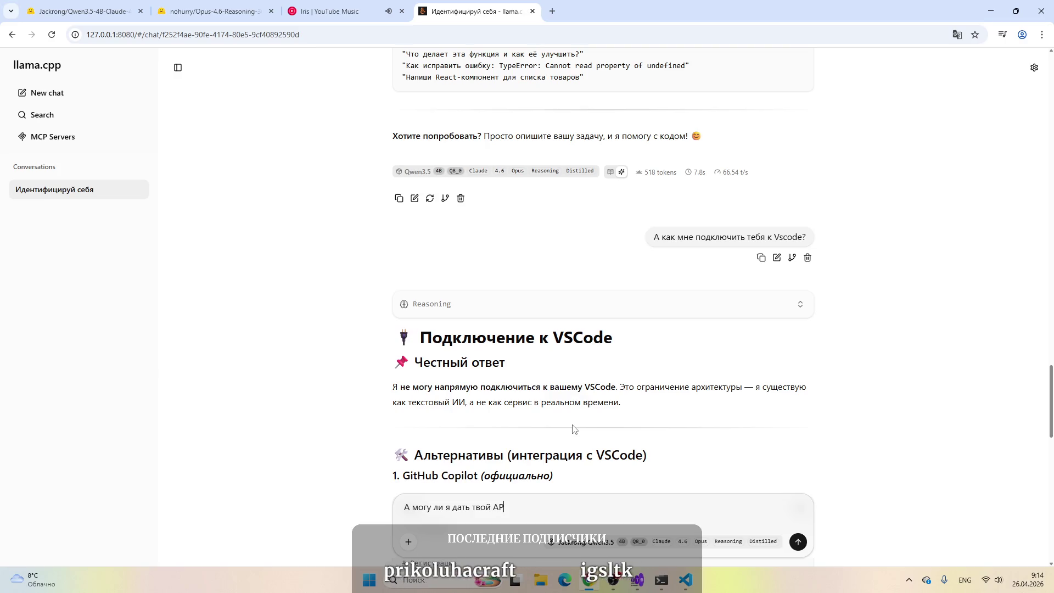
key(ctrl+BackSpace)
key(ctrl+BackSpace)
key(ctrl+BackSpace)
key(ctrl+BackSpace)
key(ctrl+BackSpace)
key(ctrl+BackSpace)
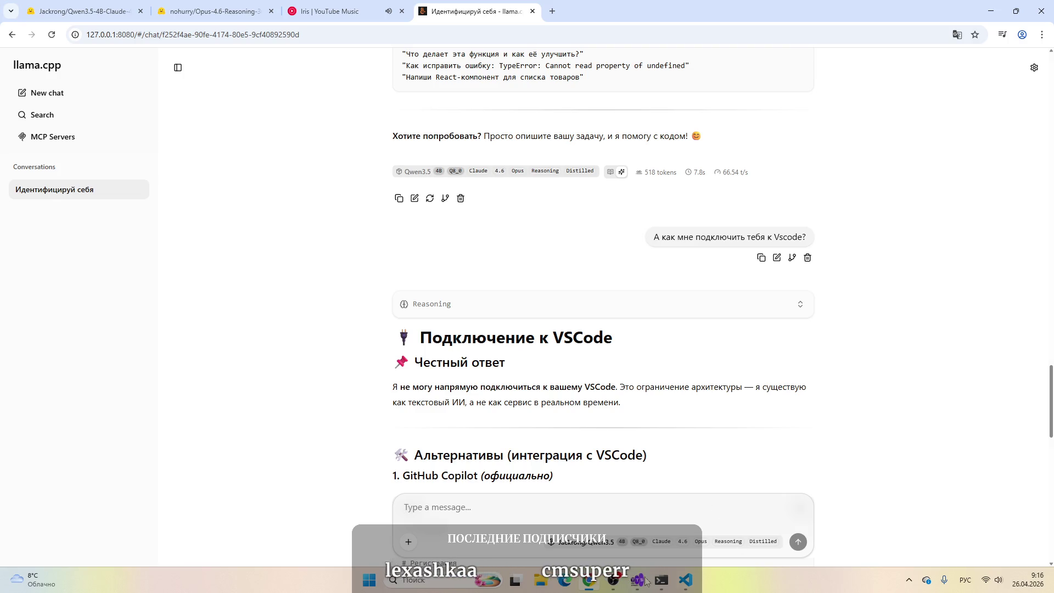
click(685, 580)
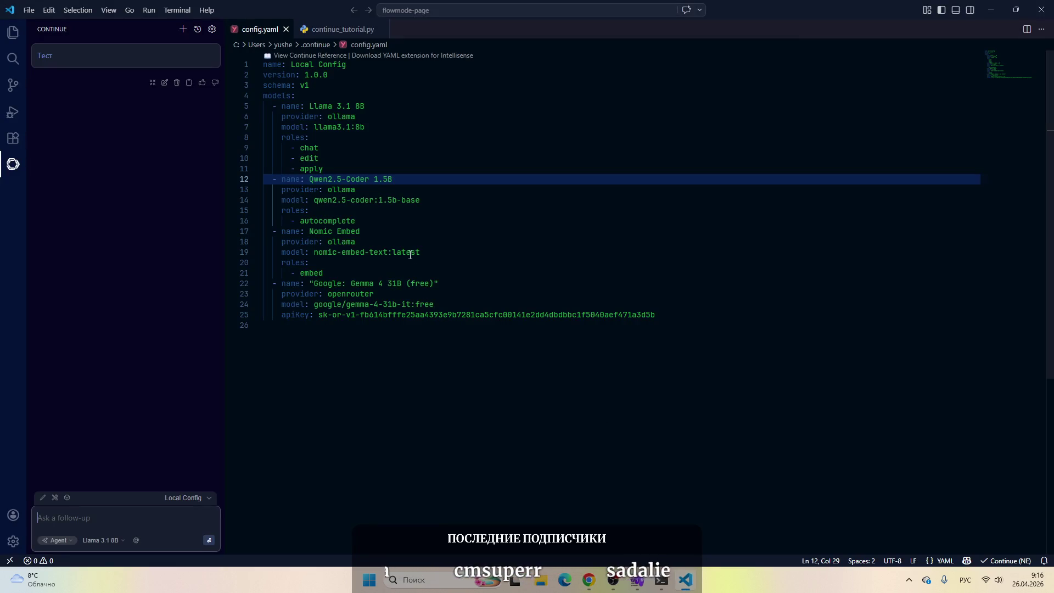
Step: Delete the Gemma, Qwen2.5-Coder and Nomic Embed entries from config.yaml, then switch to Chrome
mouse_move(656, 315)
mouse_down()
mouse_move(359, 315)
mouse_move(247, 285)
mouse_up()
key(BackSpace)
key(BackSpace)
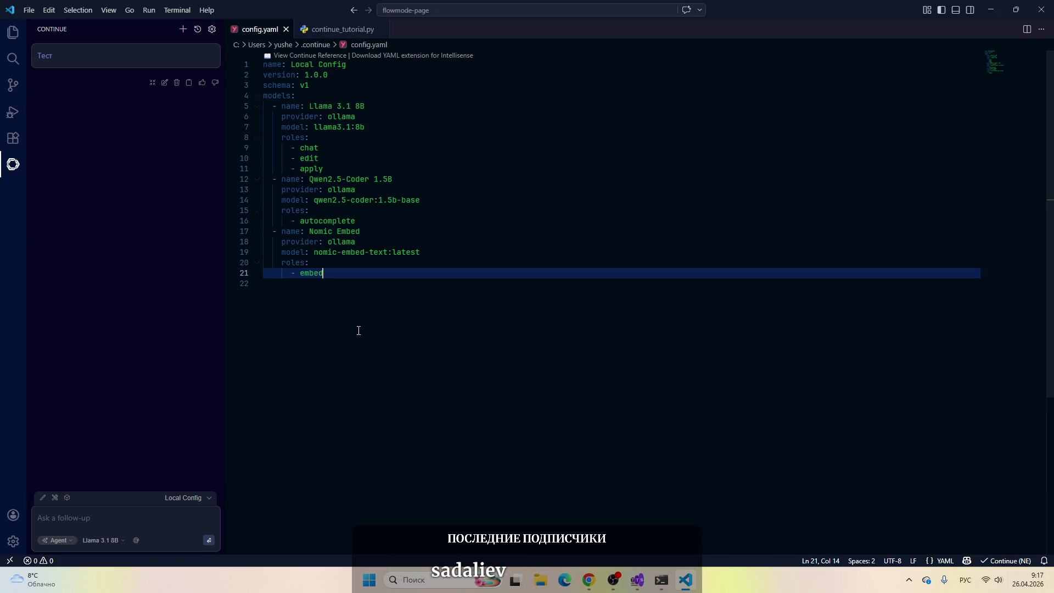
mouse_move(324, 273)
mouse_down()
mouse_move(258, 273)
mouse_move(242, 168)
mouse_move(240, 196)
mouse_move(244, 180)
mouse_up()
key(BackSpace)
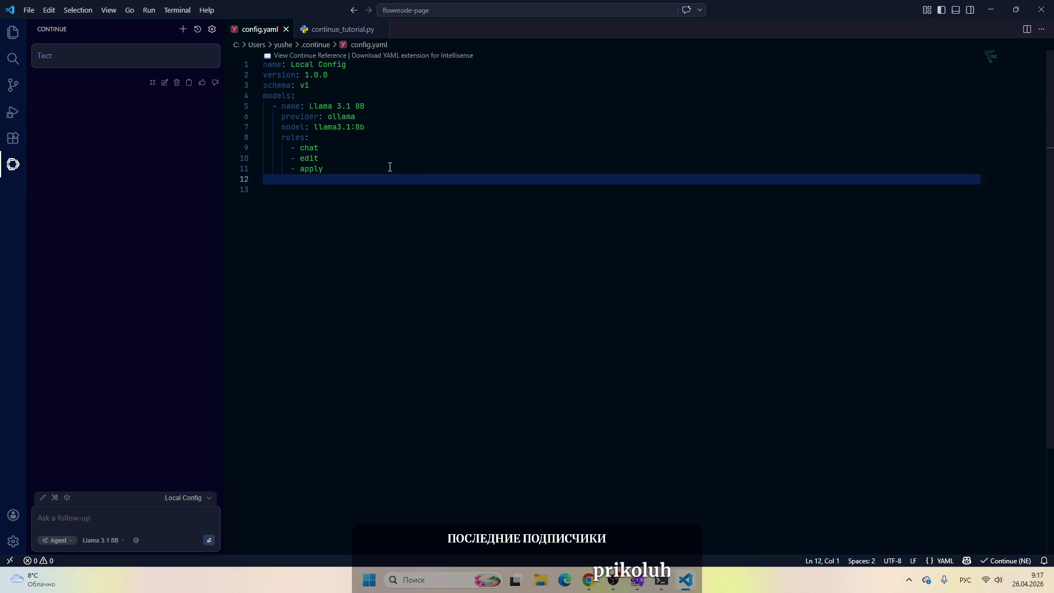
click(391, 169)
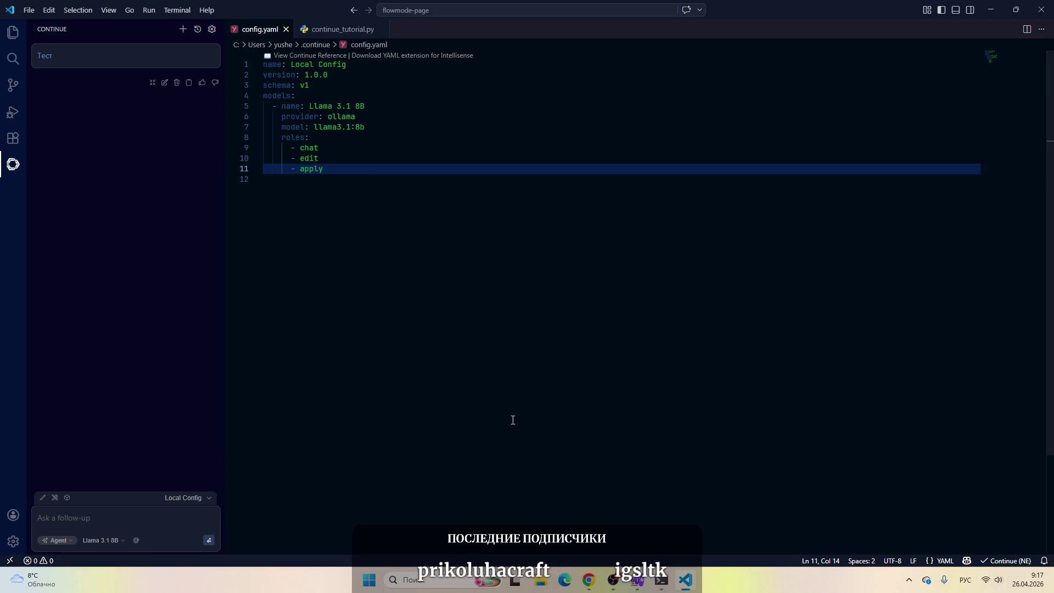
click(591, 582)
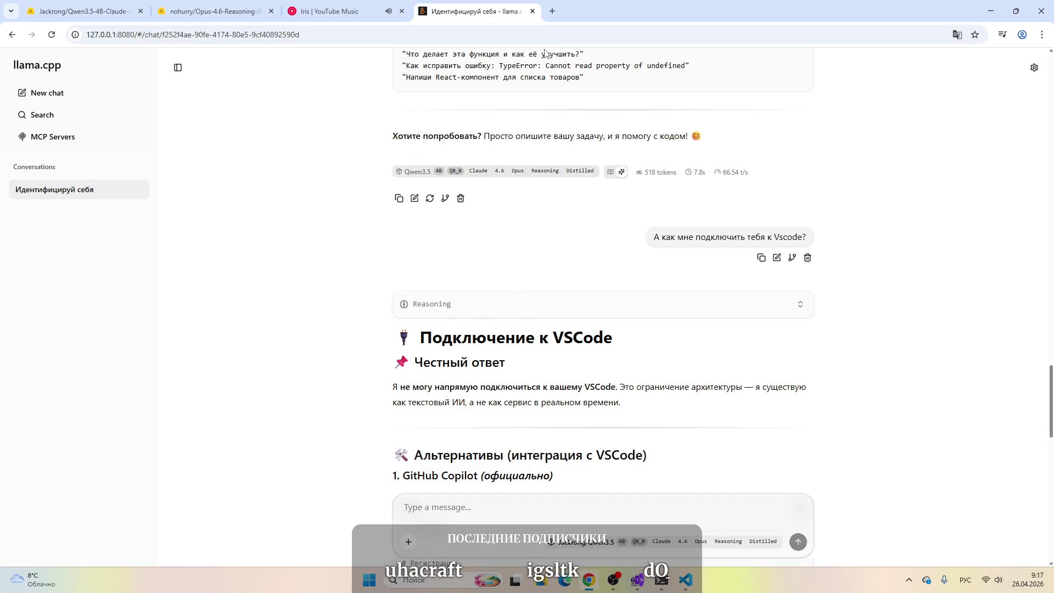
Step: Search Google for 'Как подключить локальную модель llama.cpp в vscode' and expand the AI overview
click(553, 11)
key(alt+shift)
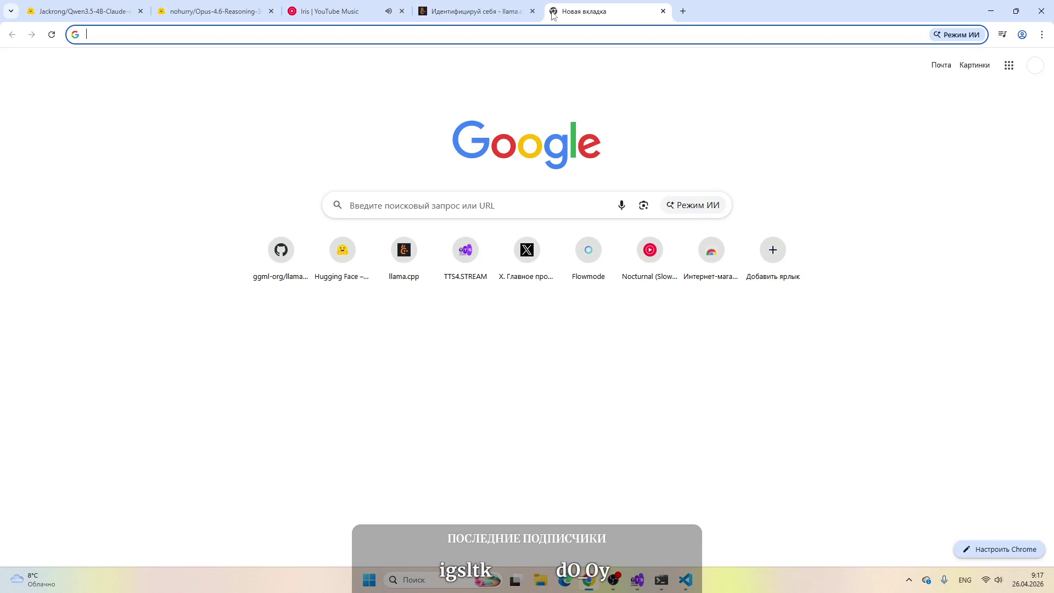
key(alt+shift)
text(Как подключить локальную)
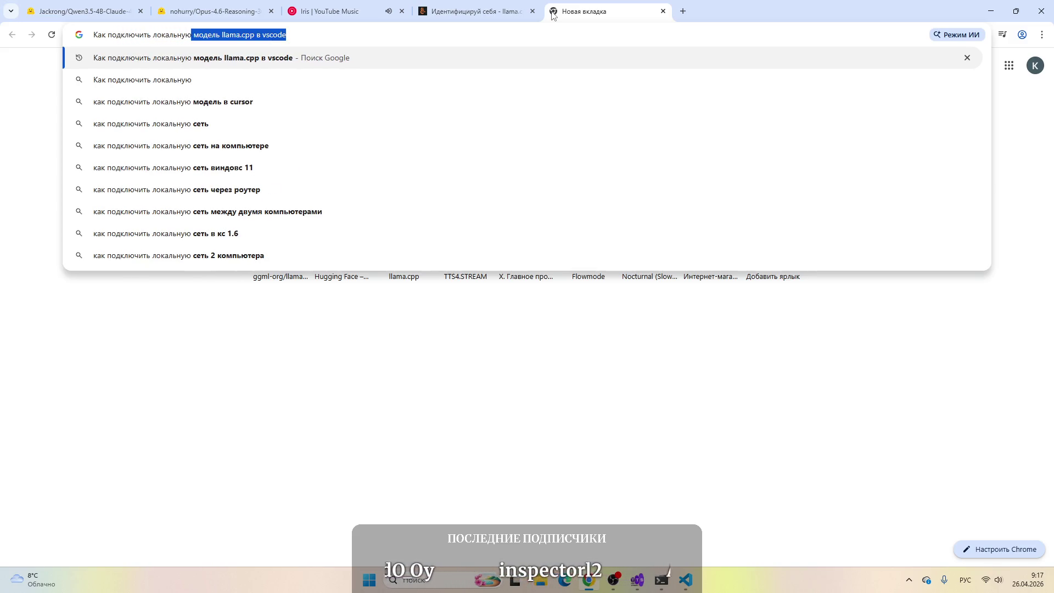
text( модель)
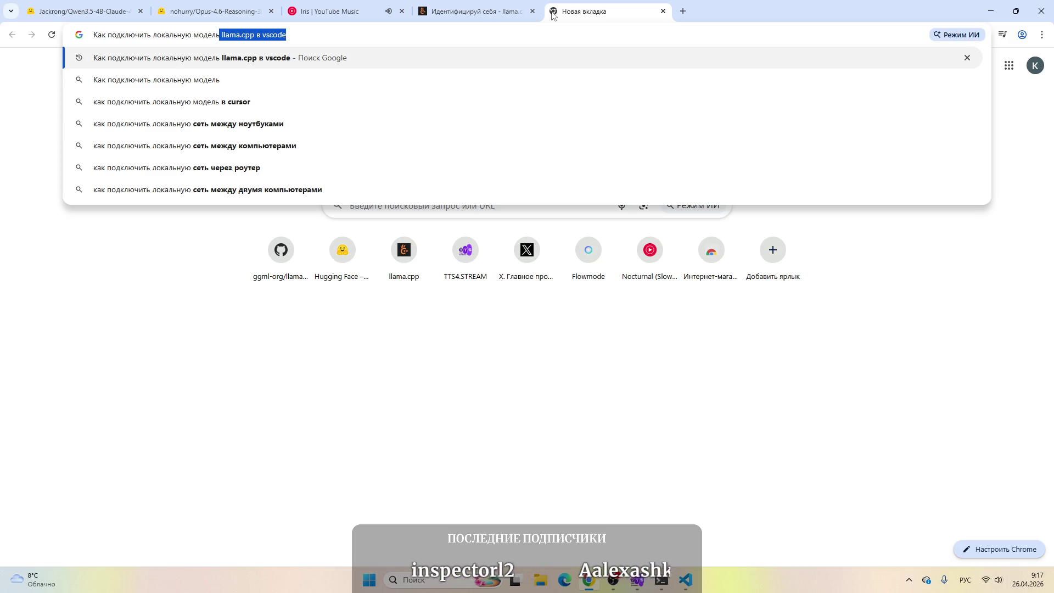
key(Return)
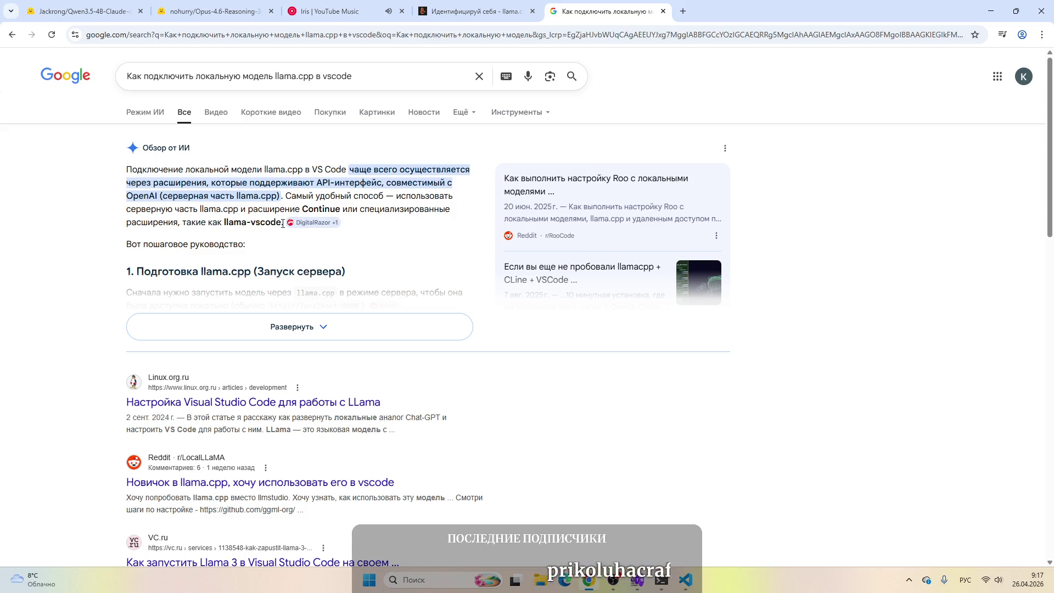
click(238, 329)
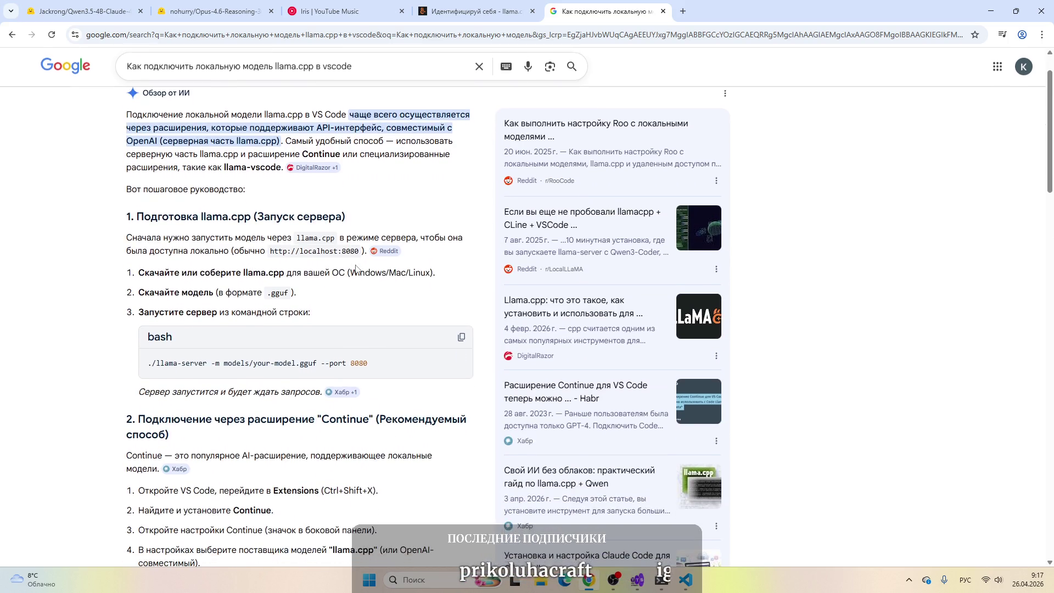
scroll(355, 269, down, 3)
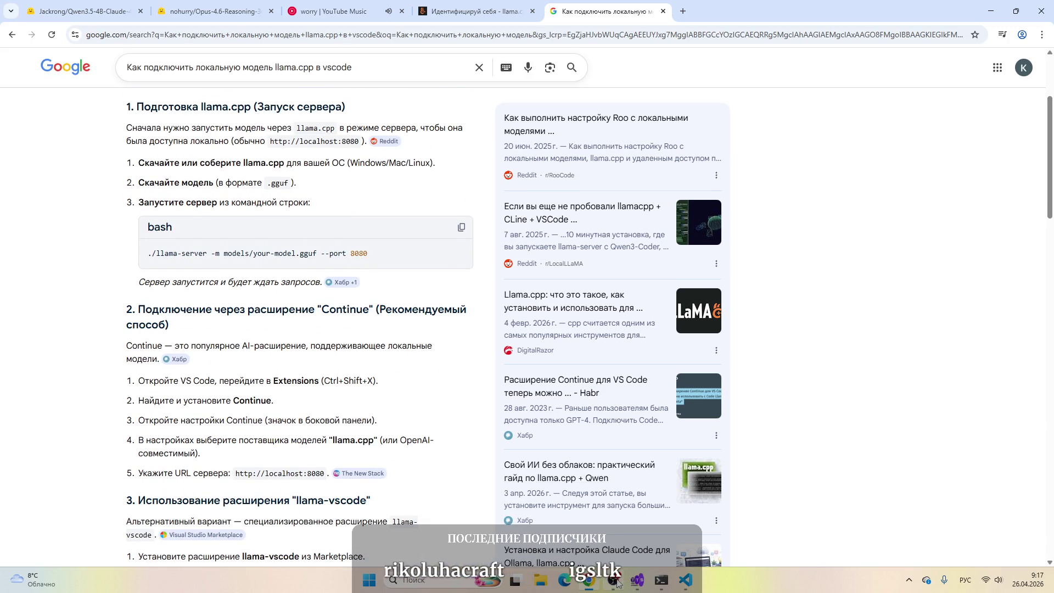
Step: Unmute the microphone in OBS Studio and return to the search results
key(alt+Tab)
click(261, 521)
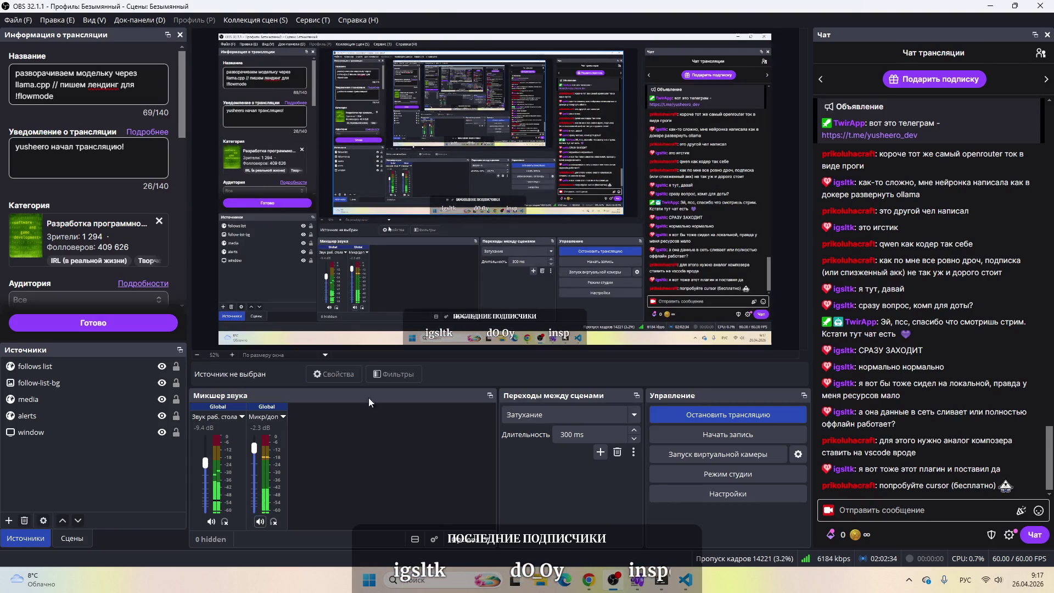
key(alt+Tab)
Step: Scroll through the overview and select the llama-vscode extension name in its heading
scroll(229, 324, down, 2)
scroll(244, 268, down, 2)
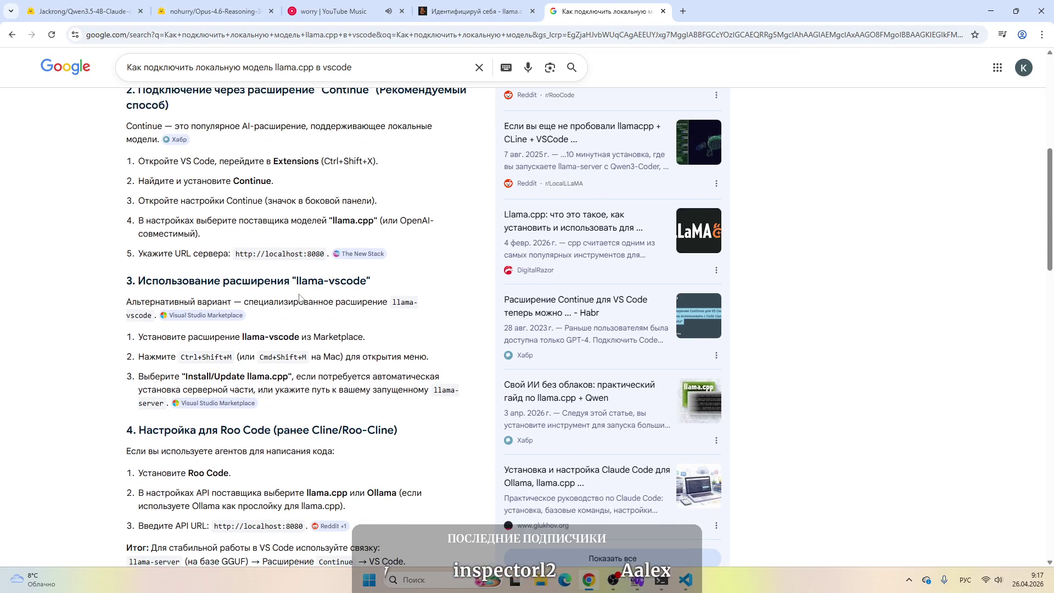
scroll(177, 316, down, 2)
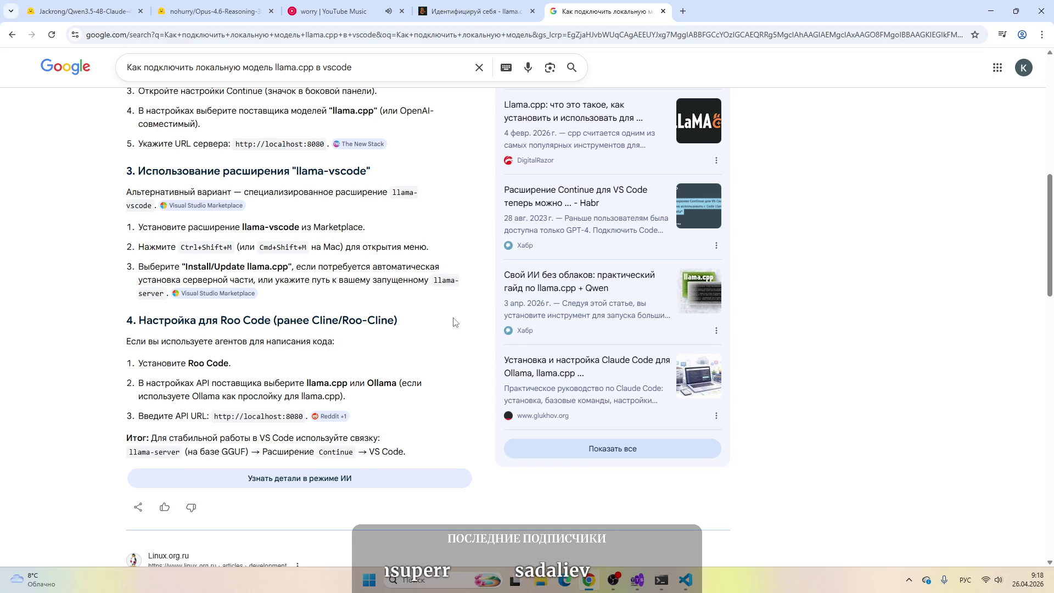
scroll(454, 322, up, 2)
drag(365, 281, 296, 280)
key(ctrl+c)
click(684, 579)
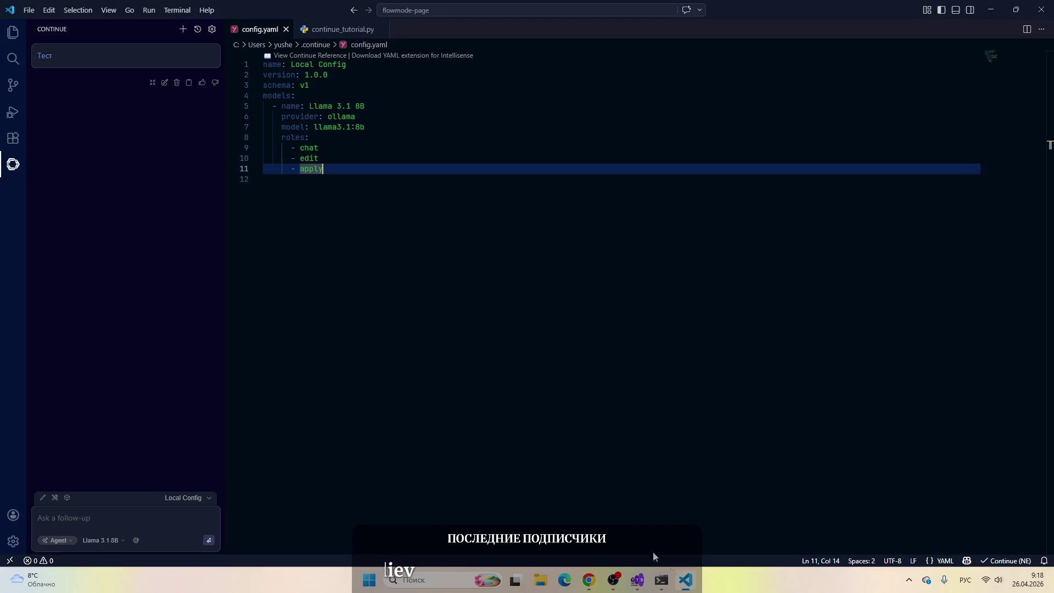
Step: Search the marketplace for llama-vscode, review ggml.ai's extension details, then close them
click(13, 138)
key(ctrl+v)
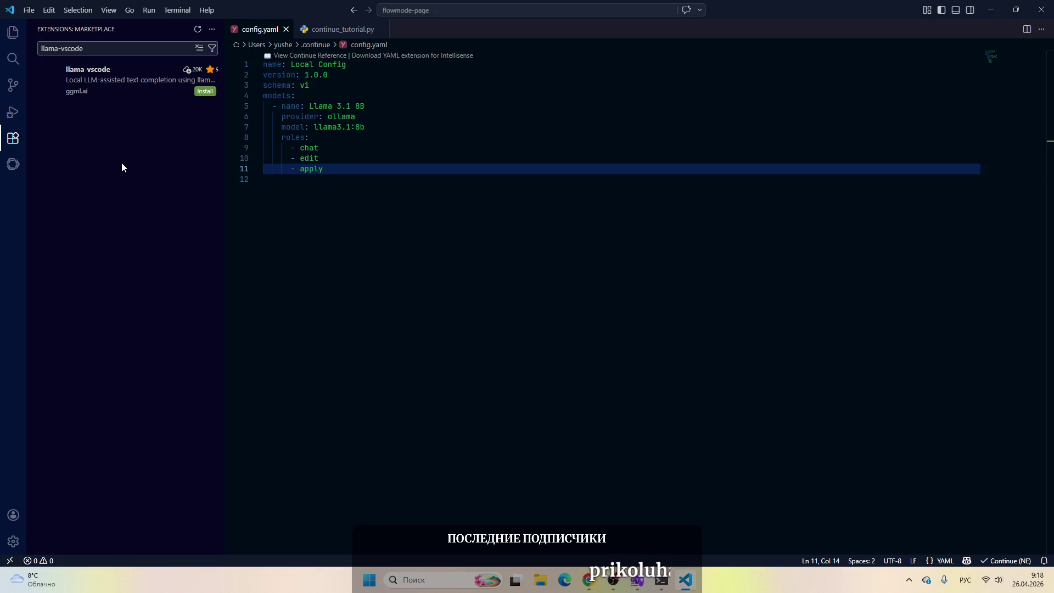
click(127, 83)
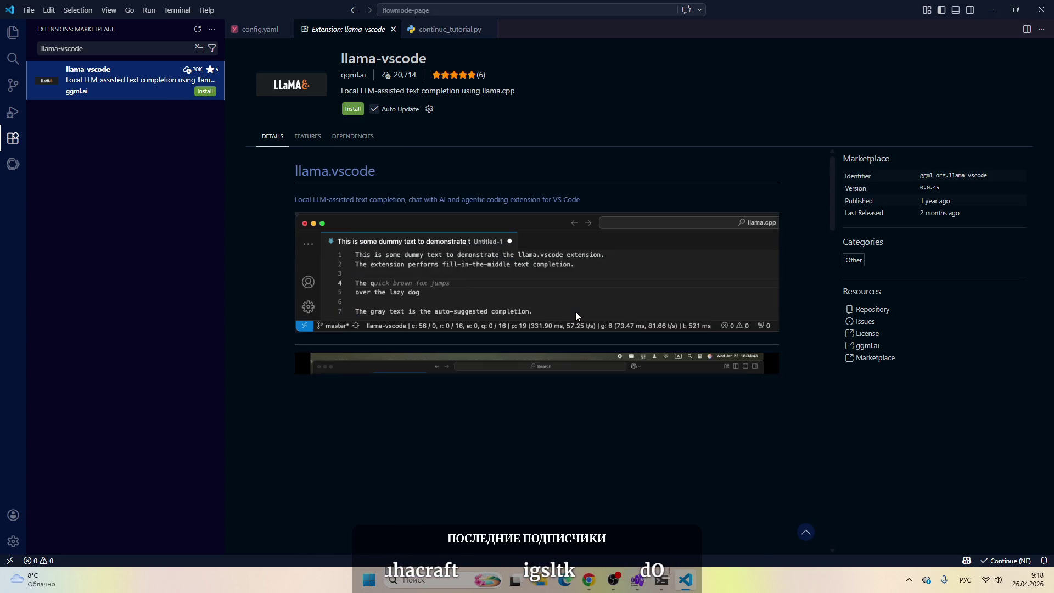
scroll(574, 311, down, 3)
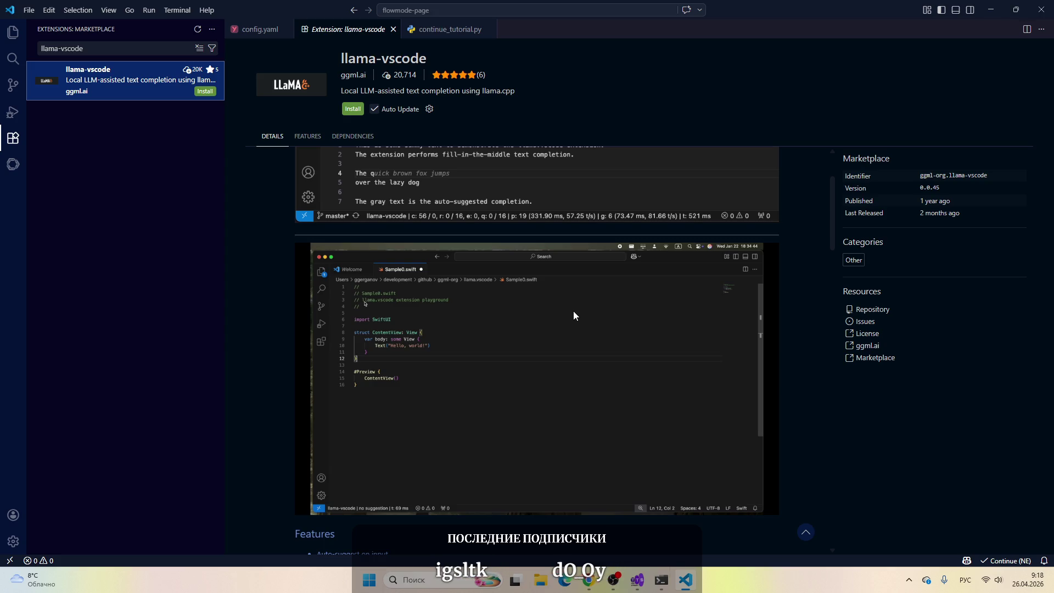
scroll(573, 310, up, 3)
scroll(573, 311, down, 3)
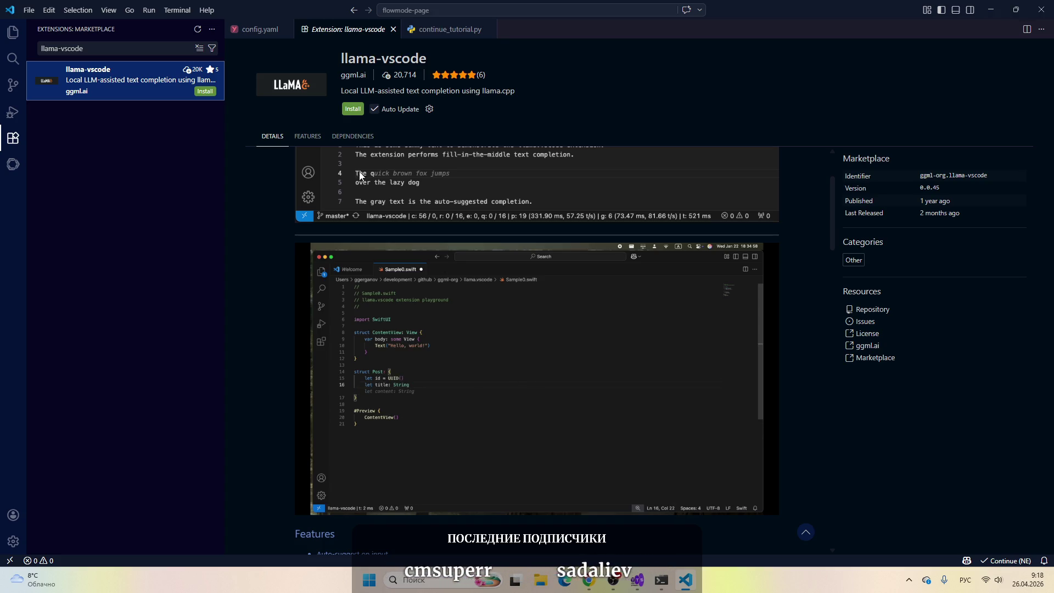
click(393, 29)
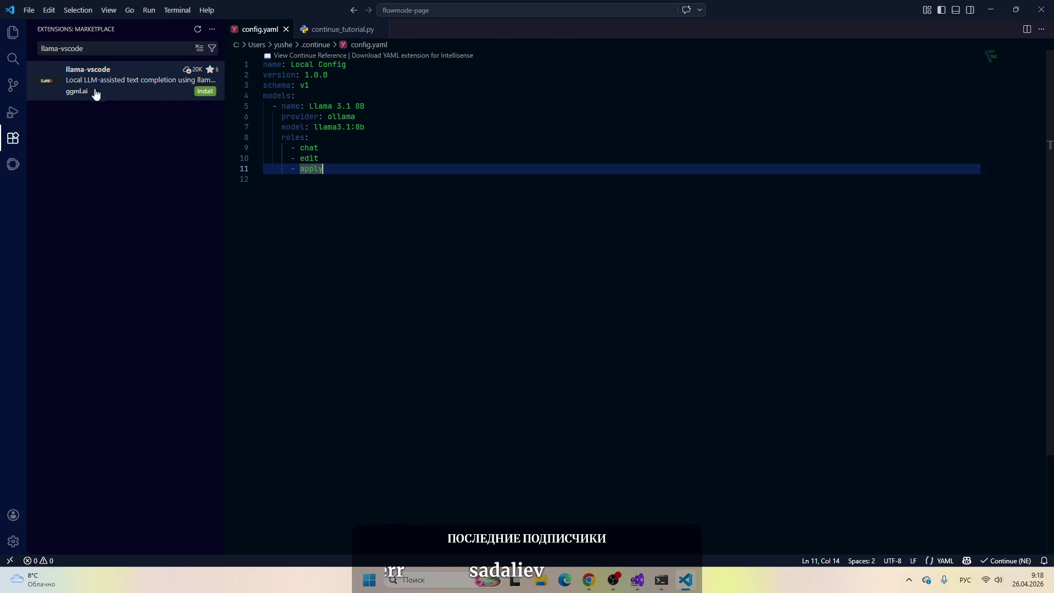
Step: Open the Linux.org.ru, Reddit and VC.ru search results in new tabs
key(alt+Tab)
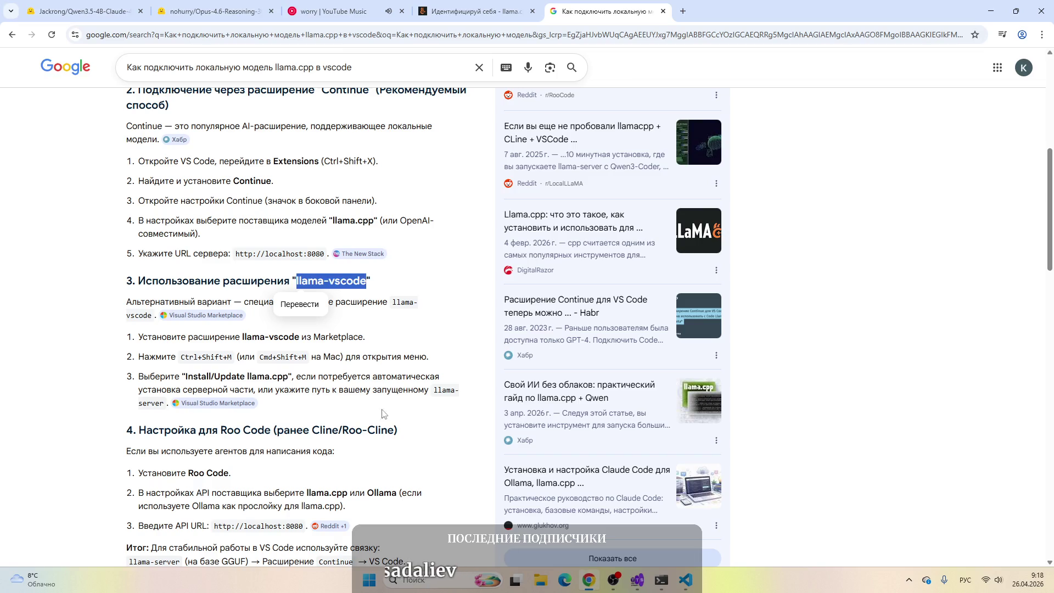
scroll(334, 282, down, 8)
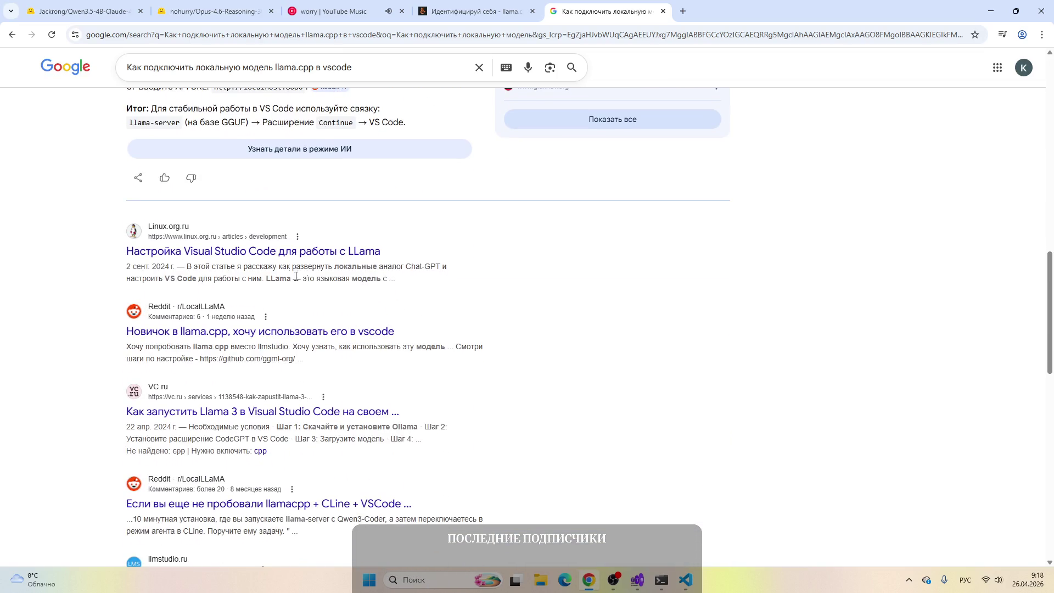
right_click(249, 259)
click(324, 203)
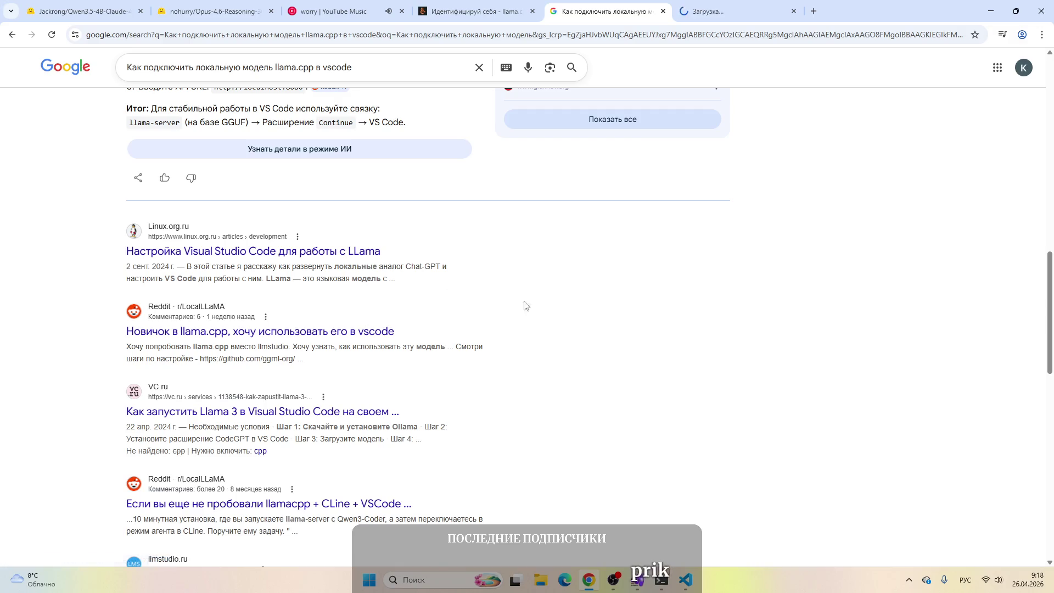
right_click(228, 333)
click(254, 345)
right_click(252, 413)
click(308, 427)
Step: Read through the linux.org.ru article on setting up VS Code for LLama, then bring OBS forward
key(ctrl+Tab)
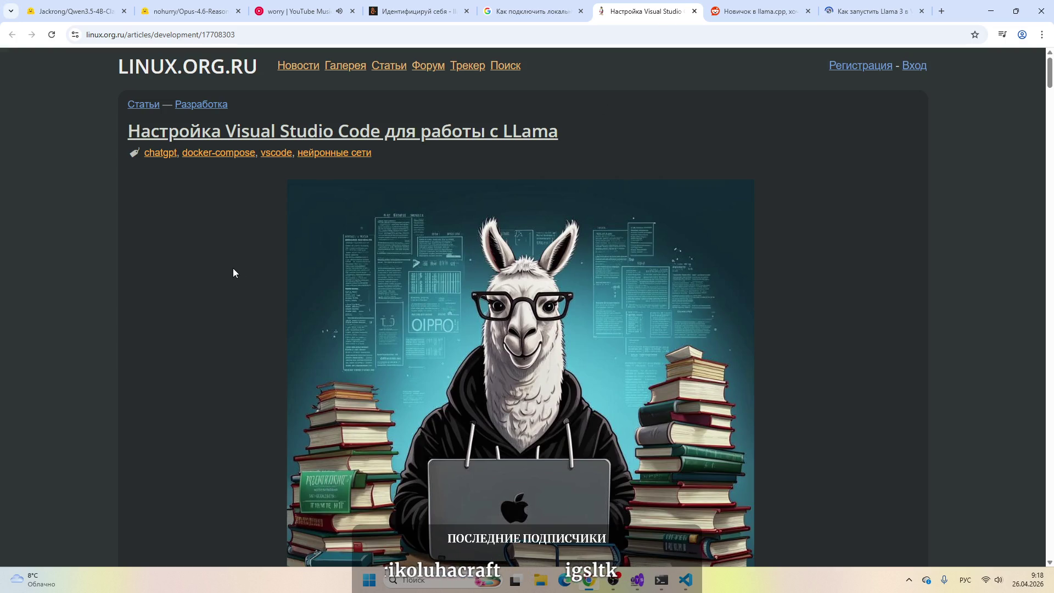
scroll(232, 262, down, 10)
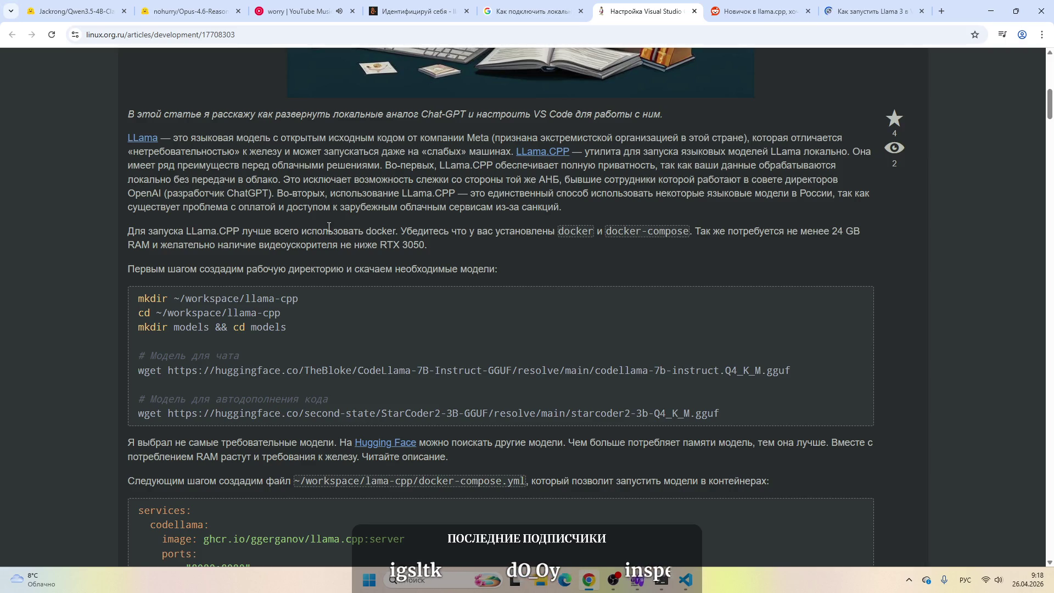
scroll(329, 226, down, 3)
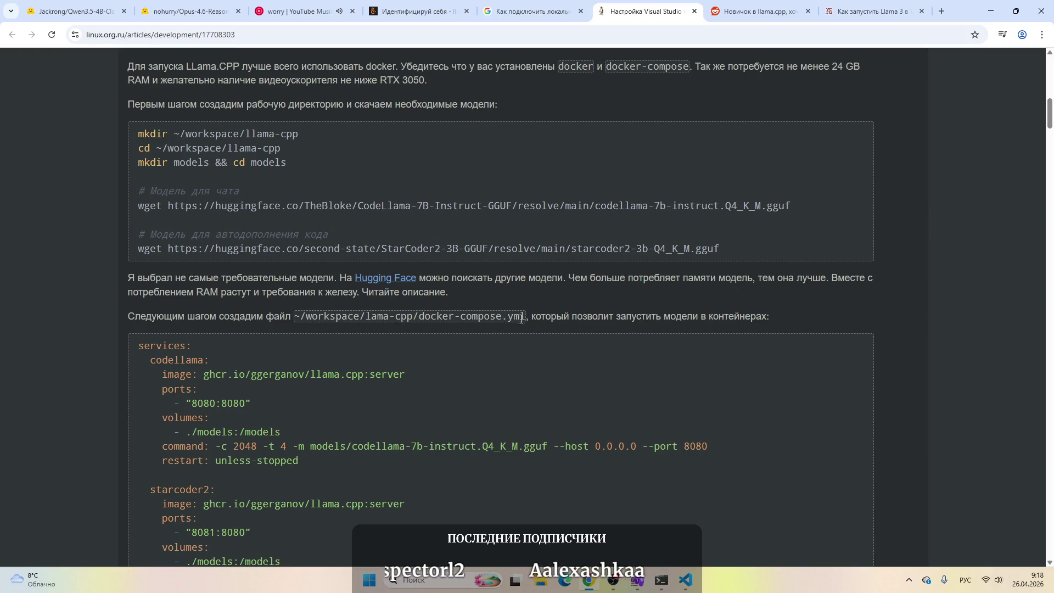
scroll(552, 315, down, 1)
scroll(911, 265, down, 2)
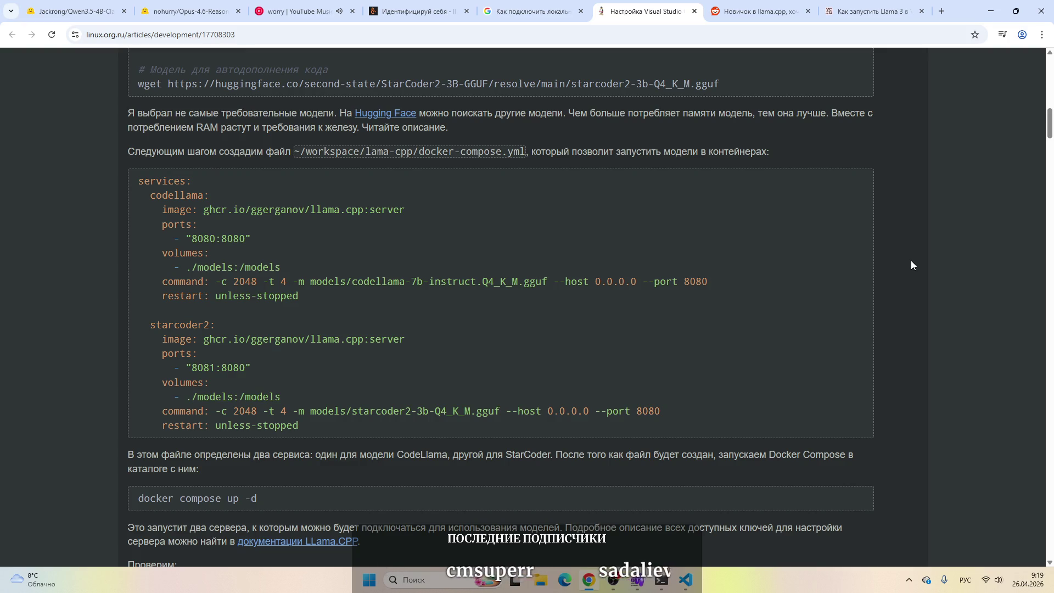
scroll(912, 262, down, 2)
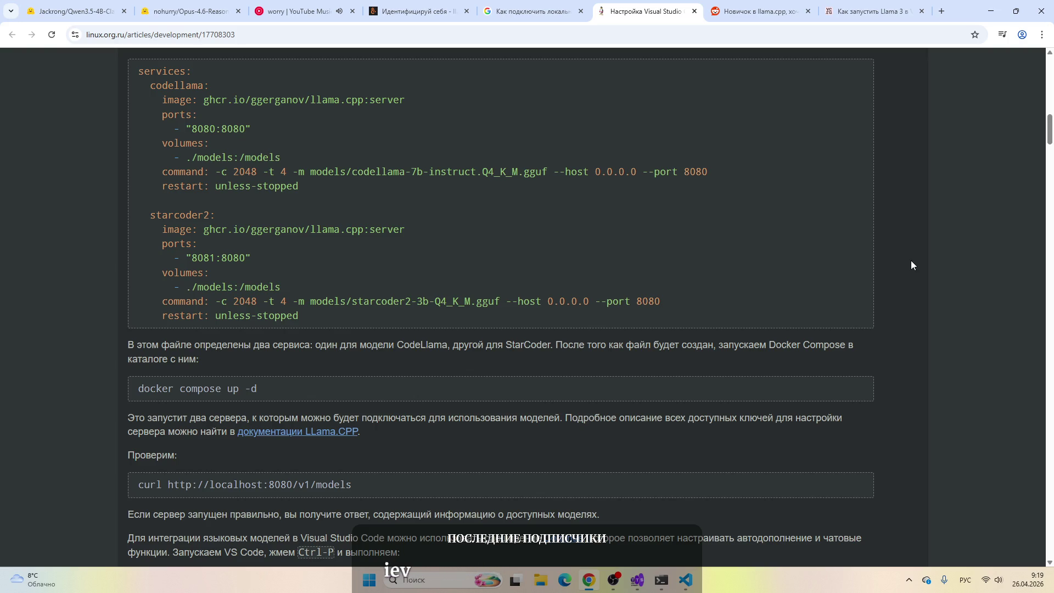
scroll(911, 266, down, 2)
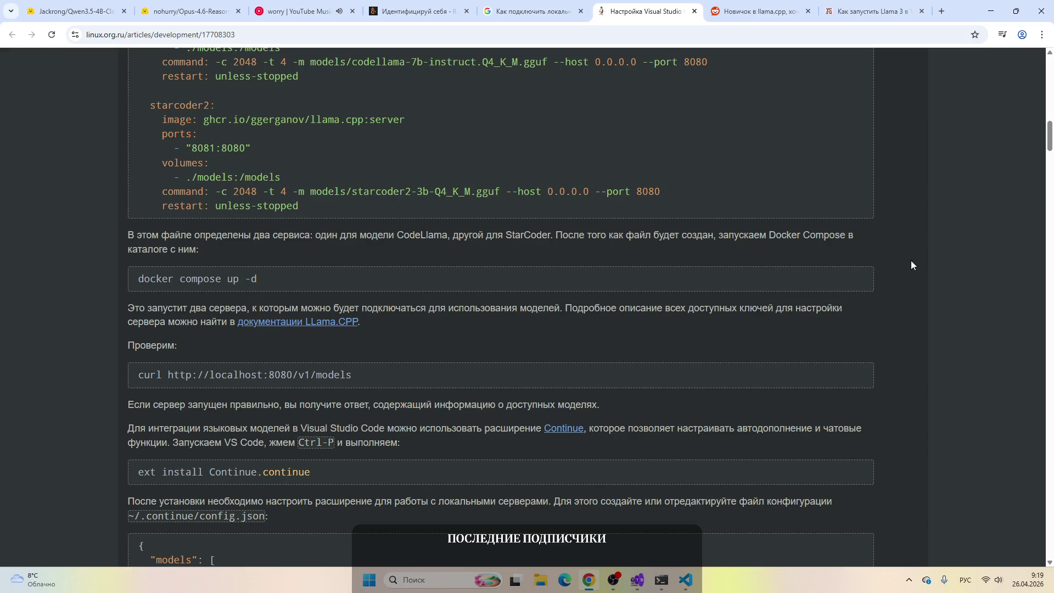
scroll(911, 265, down, 2)
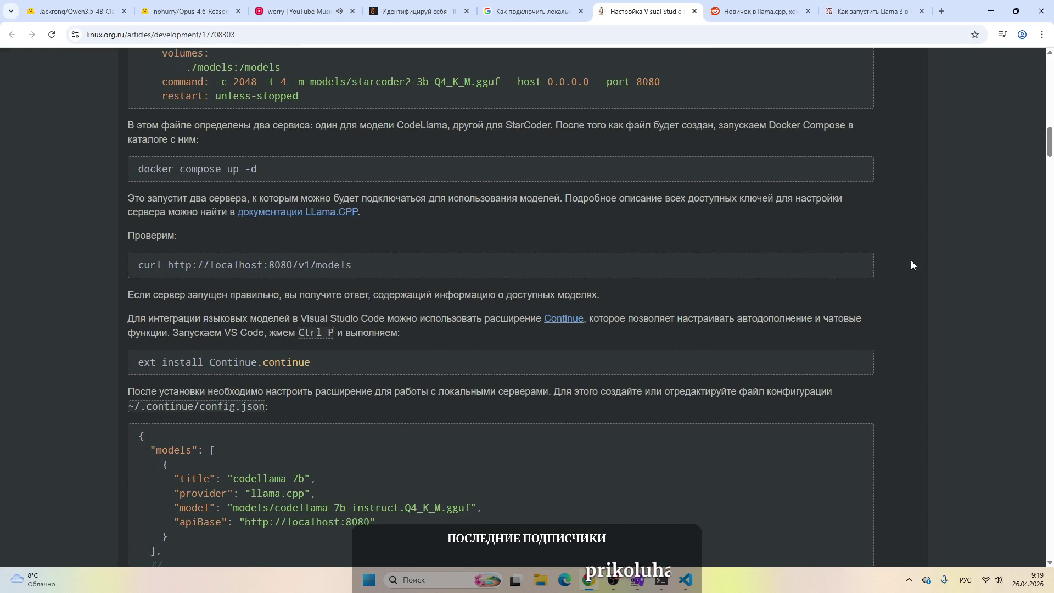
scroll(911, 266, down, 2)
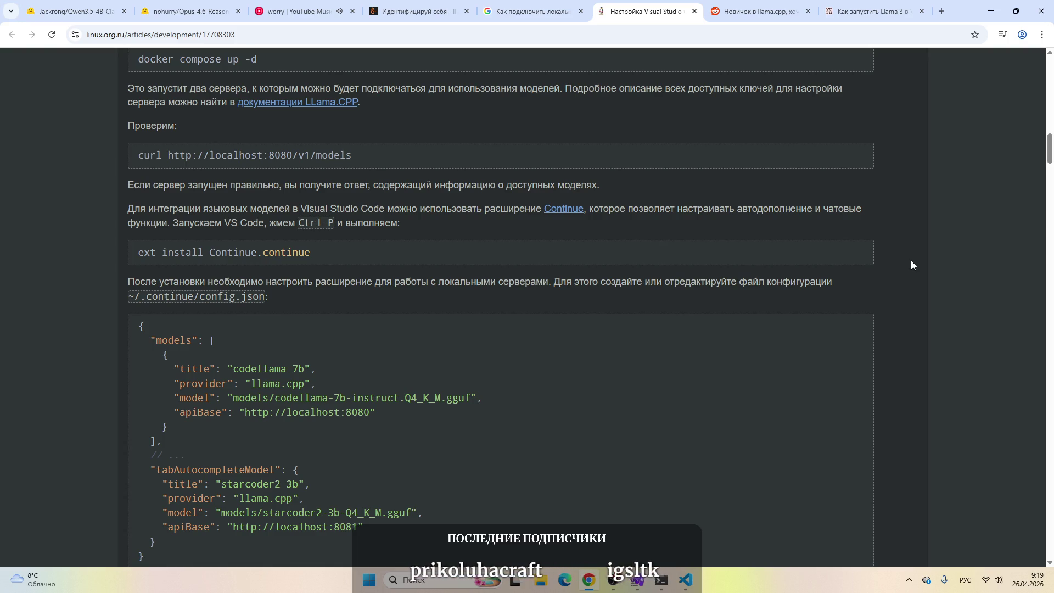
scroll(911, 261, down, 2)
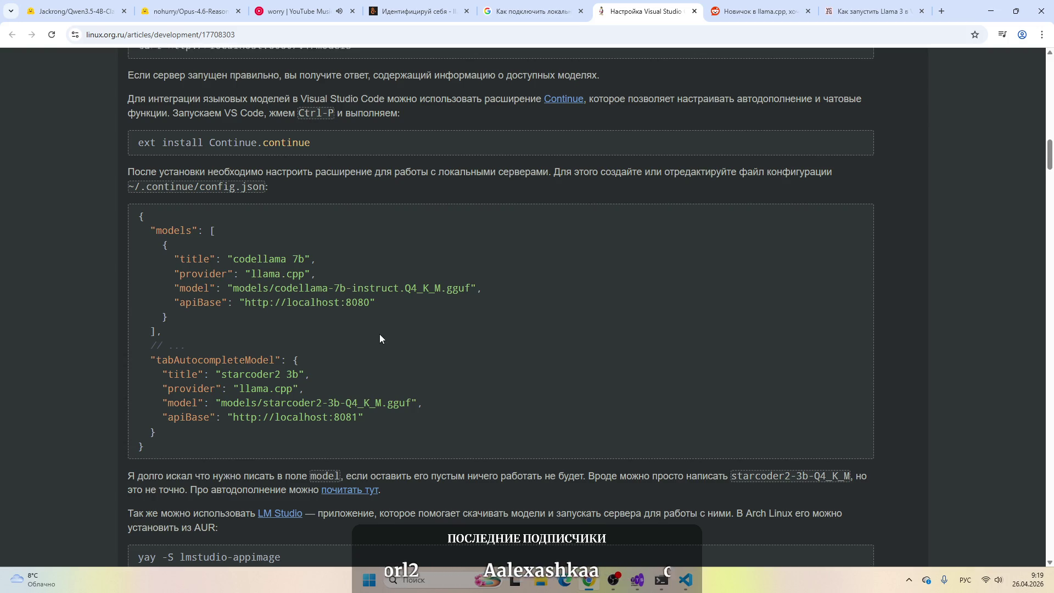
scroll(380, 339, down, 7)
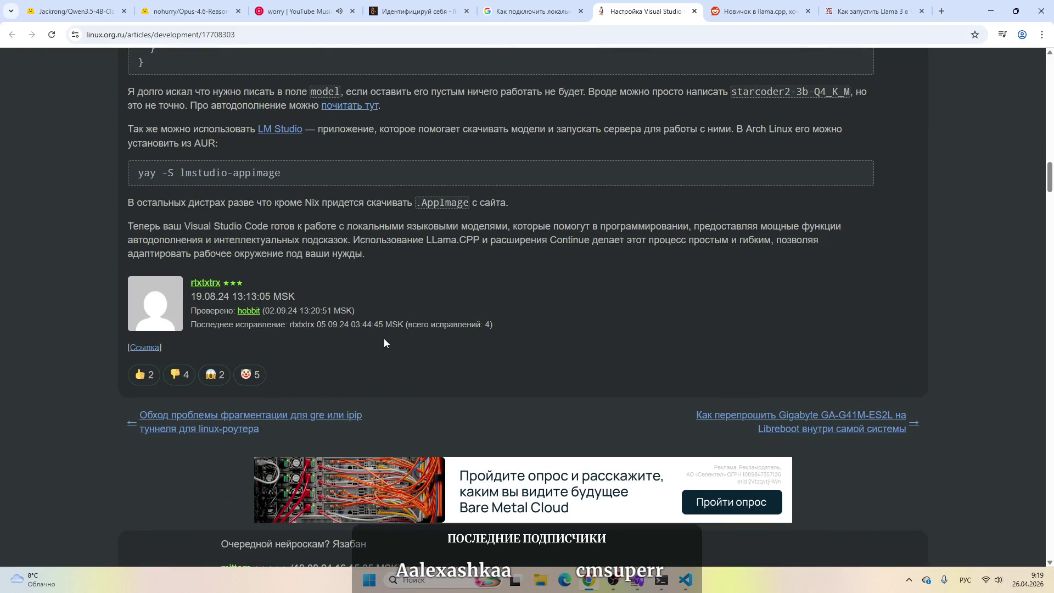
scroll(385, 335, up, 20)
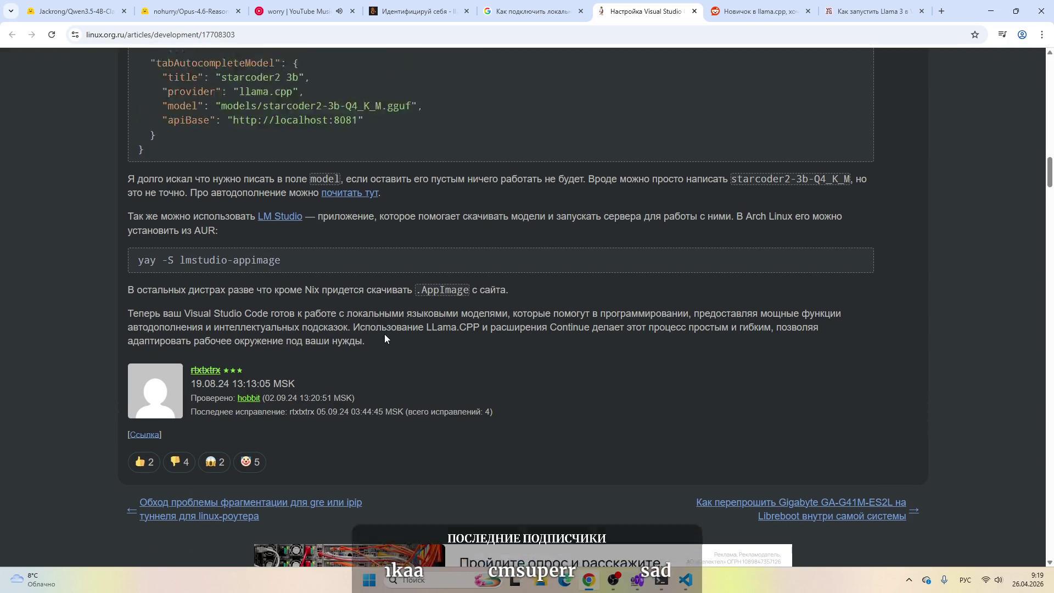
scroll(384, 336, up, 1)
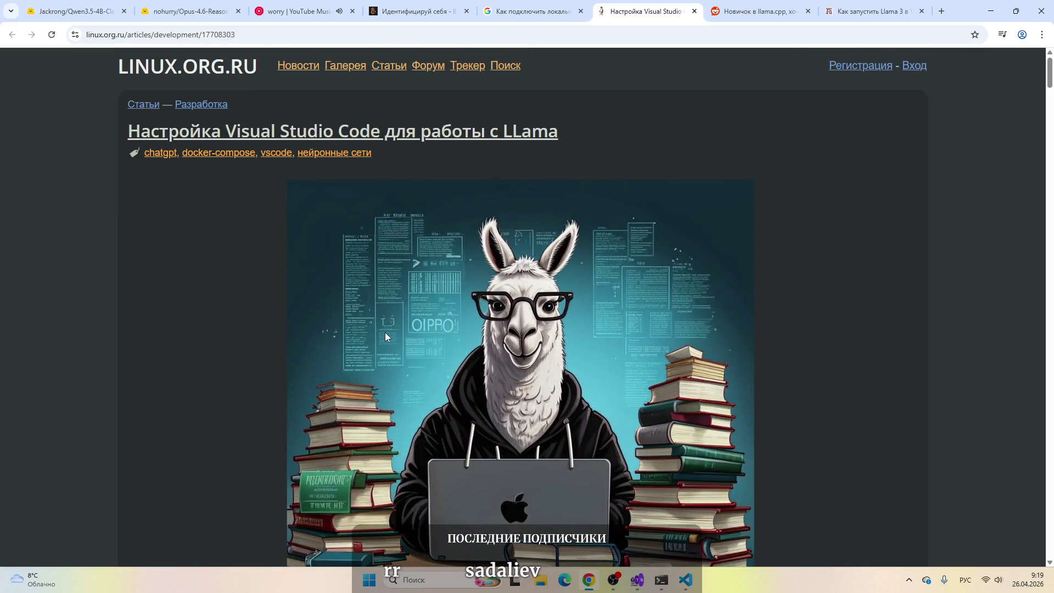
click(609, 577)
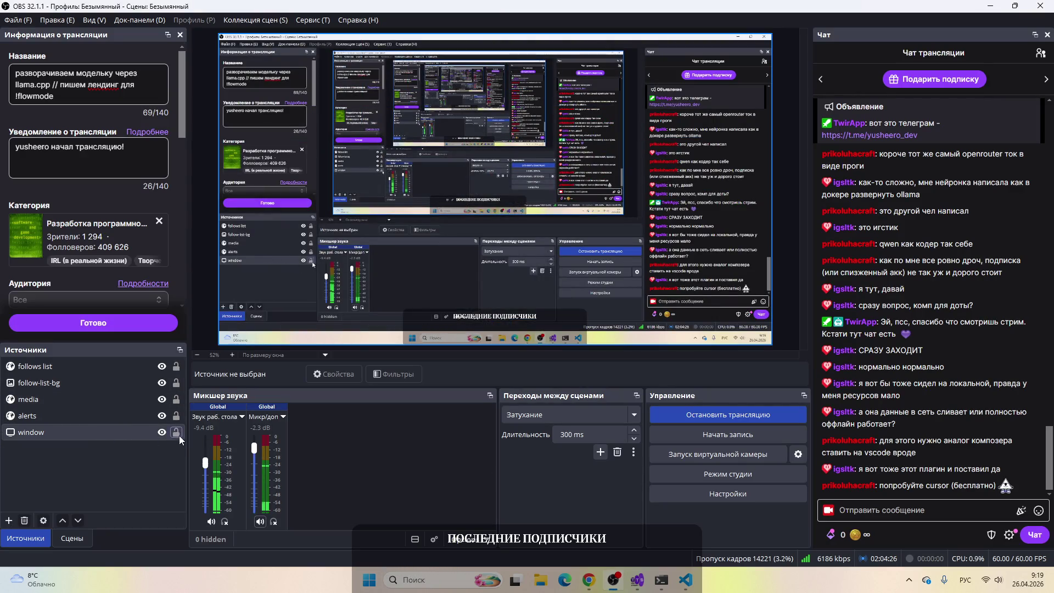
Step: Mute the Mic/Aux input in OBS Studio and minimise OBS to get back to the linux.org.ru article
click(260, 521)
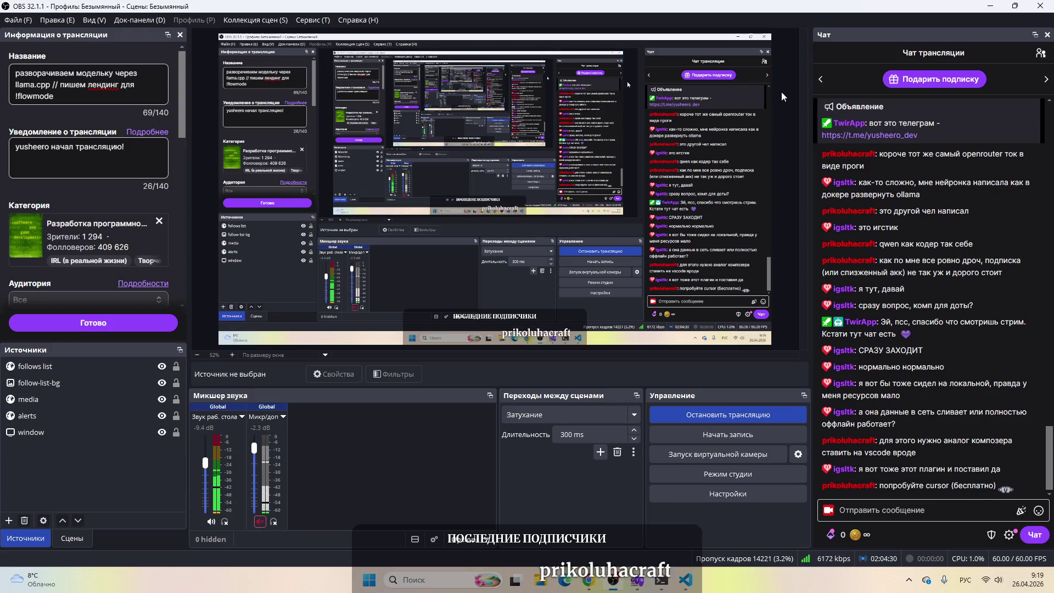
click(990, 5)
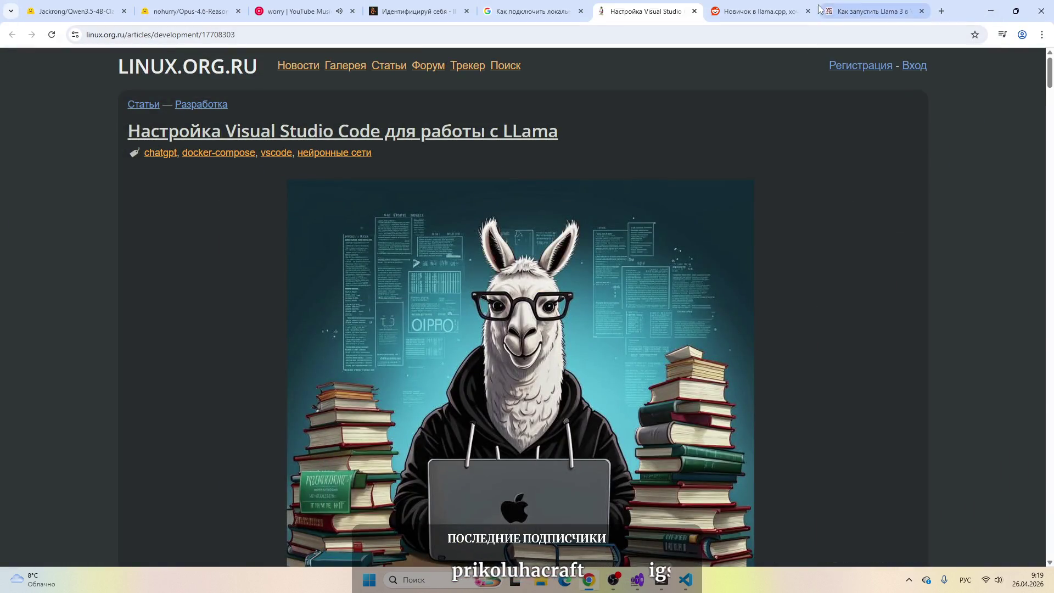
Step: Switch to the vc.ru Llama 3 article tab and briefly check the April 2026 calendar panel
click(758, 11)
click(867, 11)
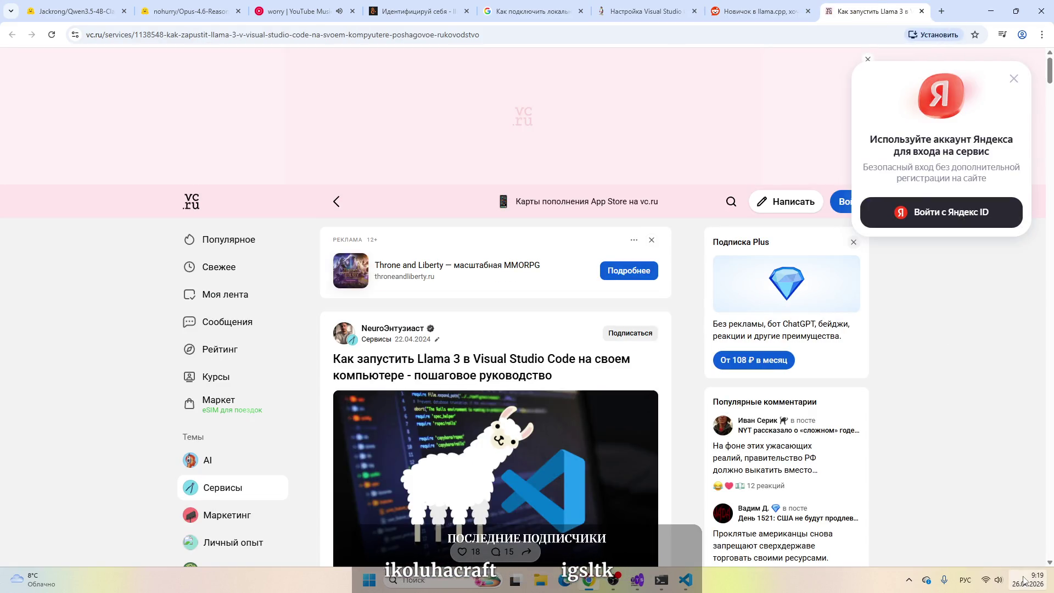
click(1027, 579)
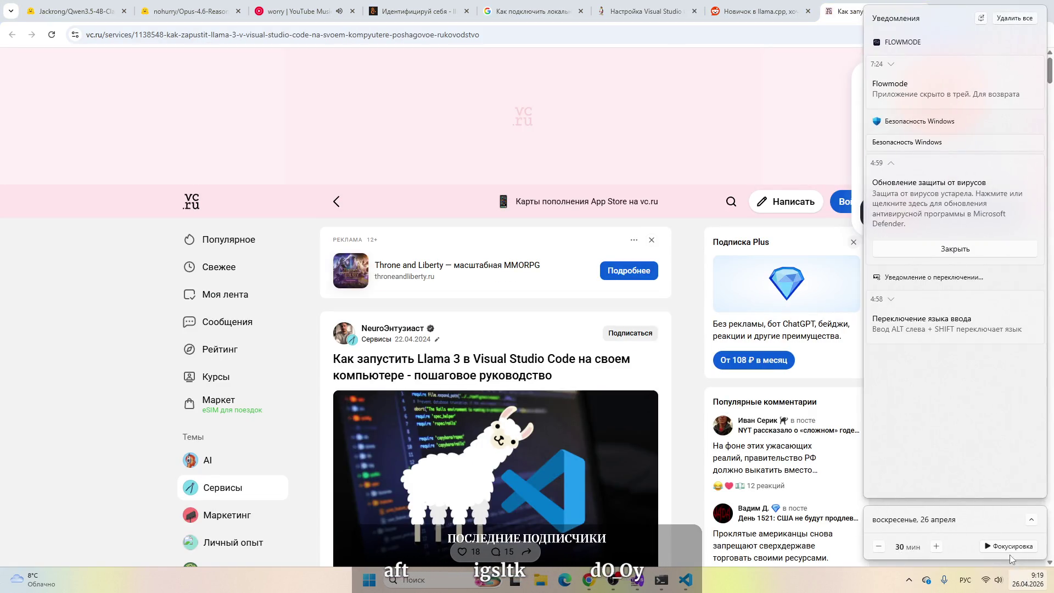
click(1031, 521)
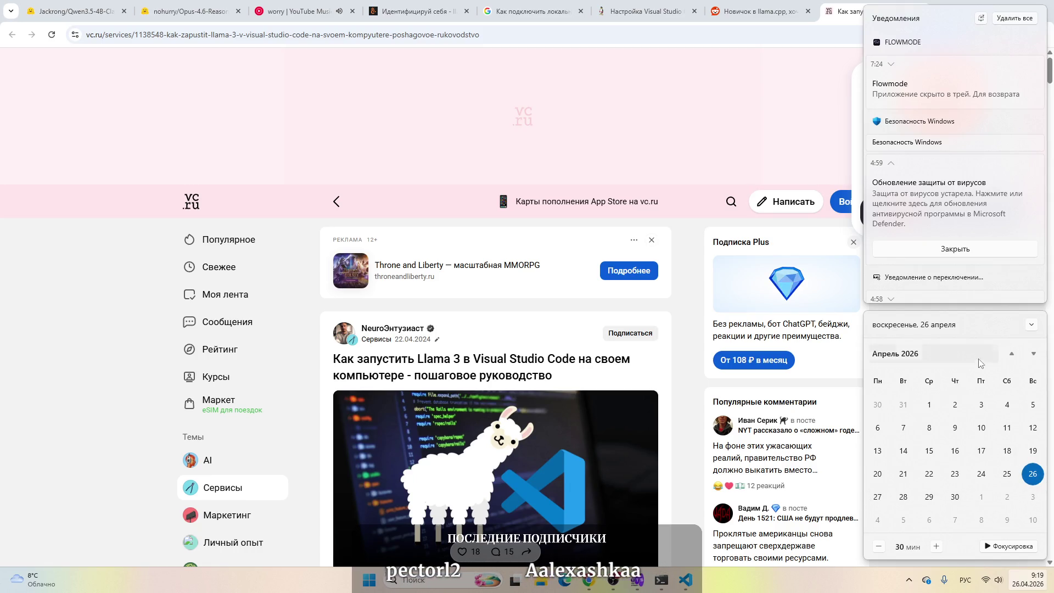
click(1032, 325)
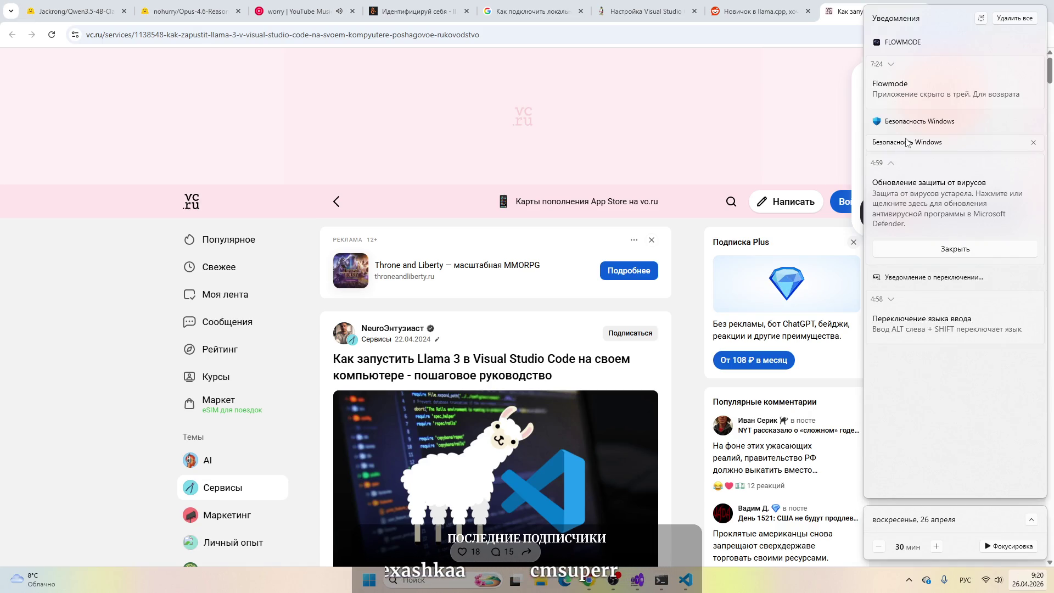
click(788, 122)
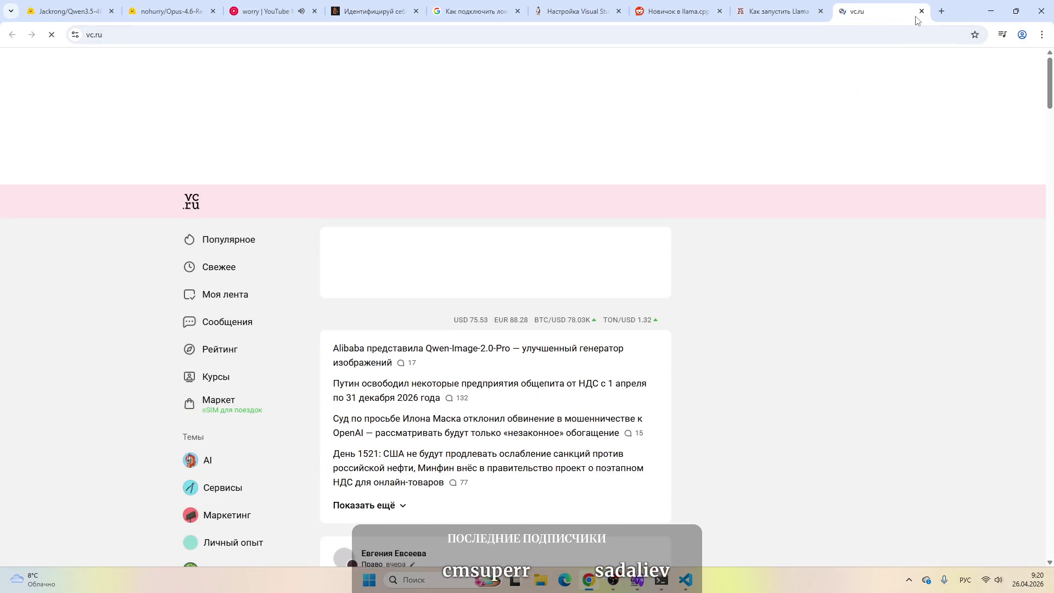
Step: Close the stray vc.ru feed tab, scroll the Llama 3 article, then go through the tabs back to the llama.cpp chat
click(921, 11)
scroll(431, 281, down, 2)
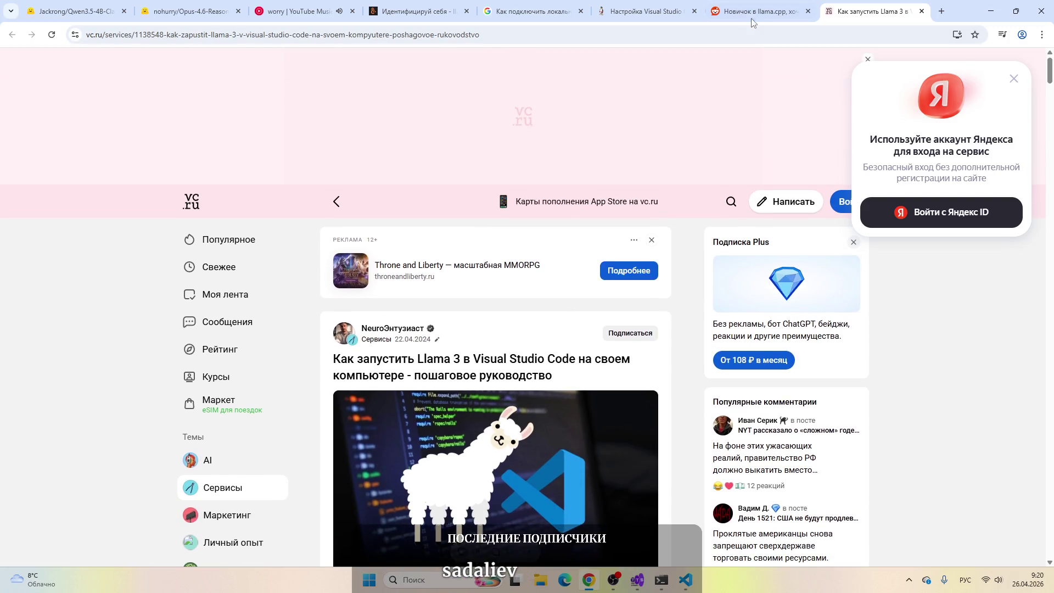
click(761, 9)
click(645, 9)
click(550, 5)
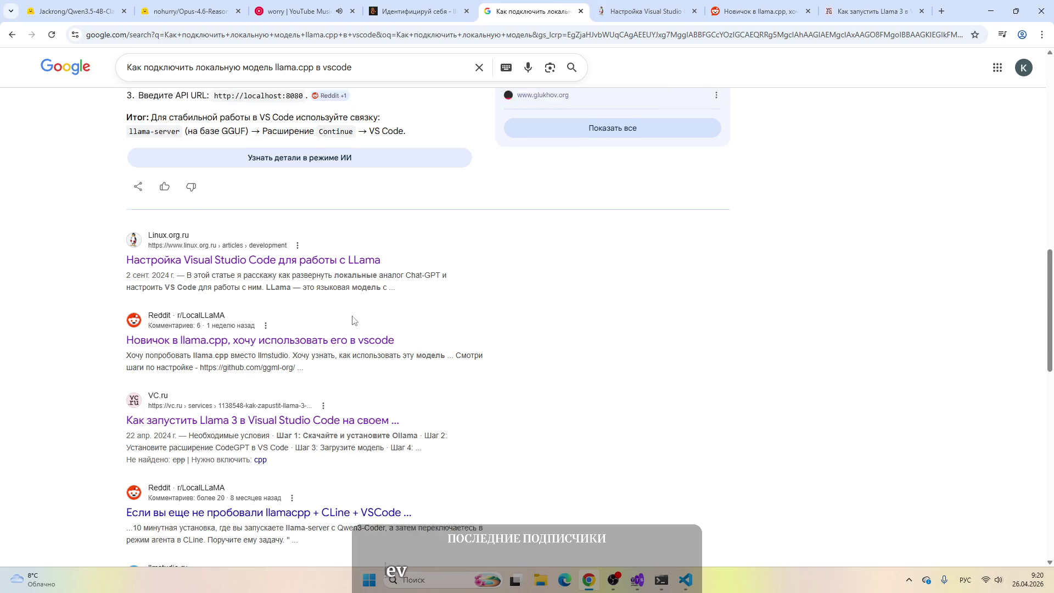
scroll(353, 317, up, 15)
scroll(398, 350, down, 20)
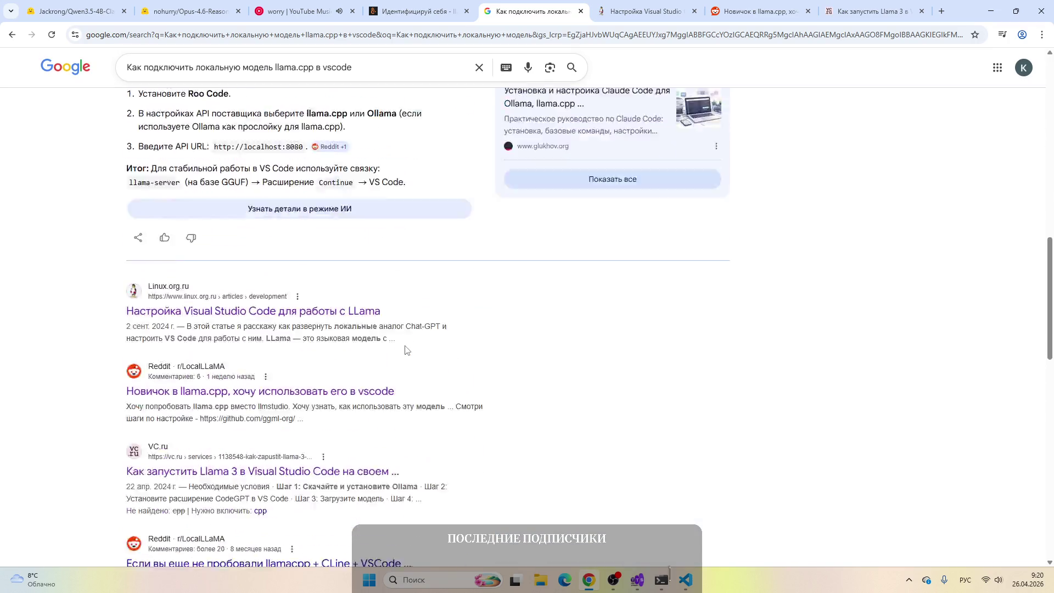
click(425, 4)
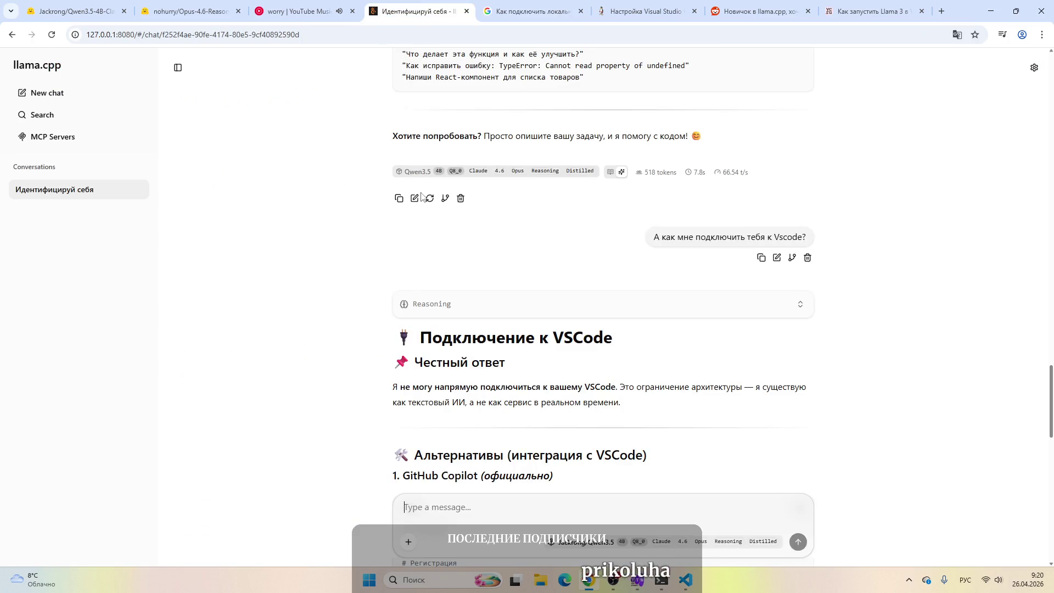
scroll(506, 266, down, 15)
scroll(506, 266, up, 20)
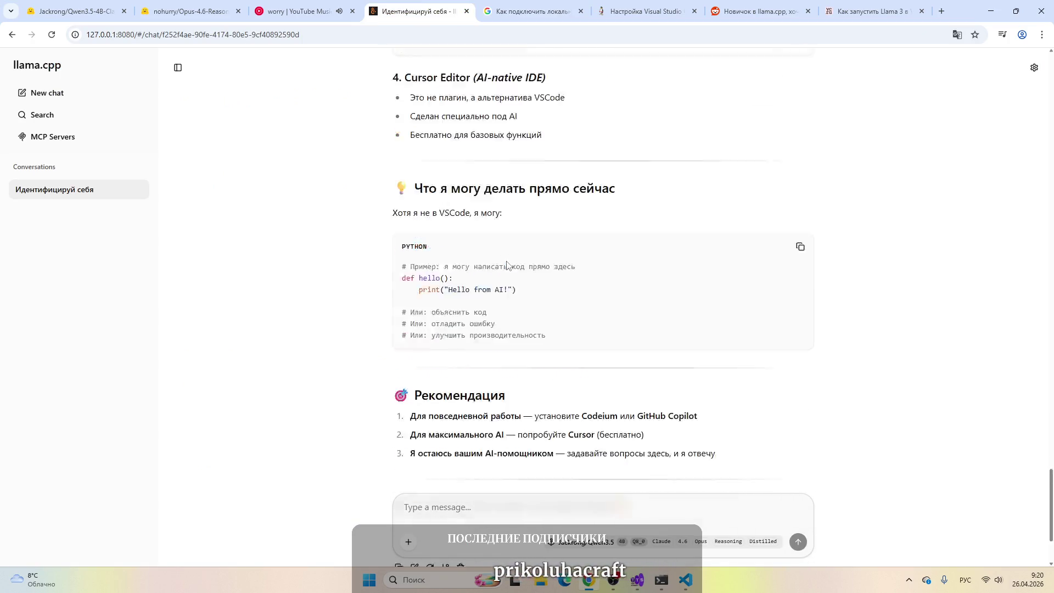
scroll(508, 259, up, 5)
scroll(522, 253, down, 20)
scroll(537, 244, down, 7)
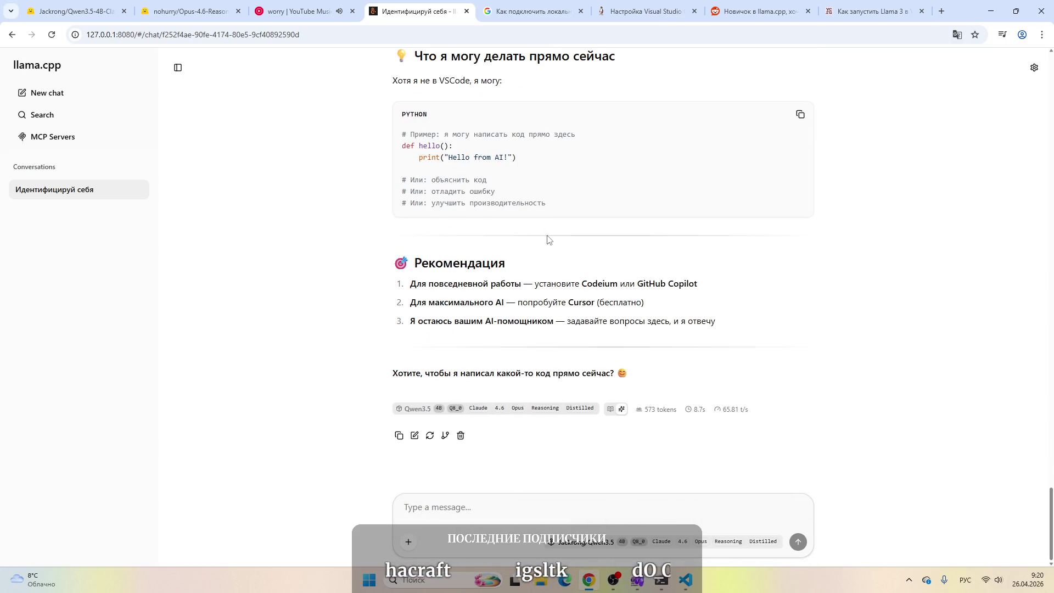
scroll(623, 238, up, 20)
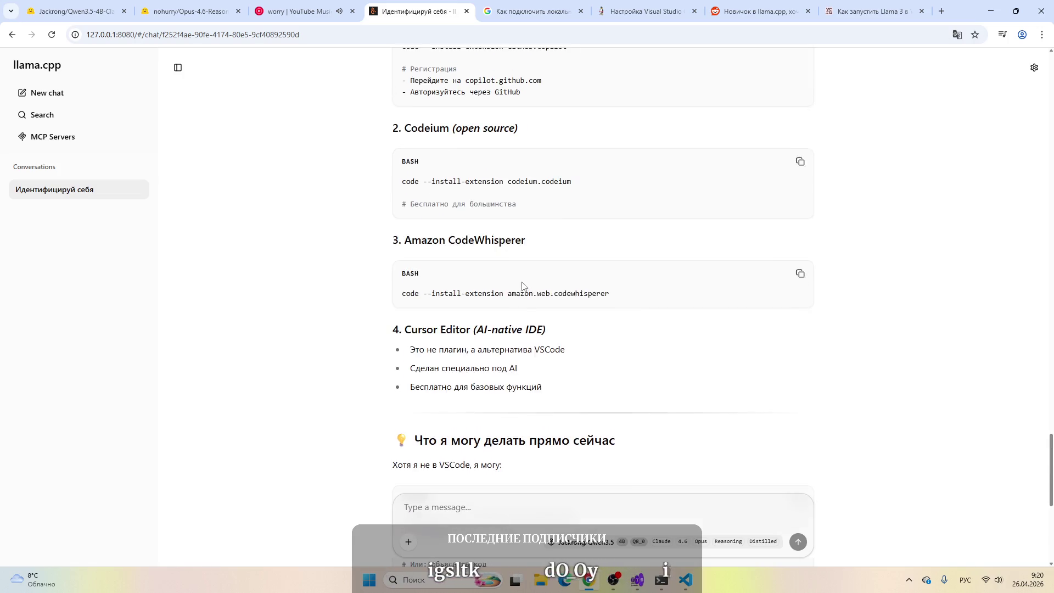
scroll(470, 233, down, 20)
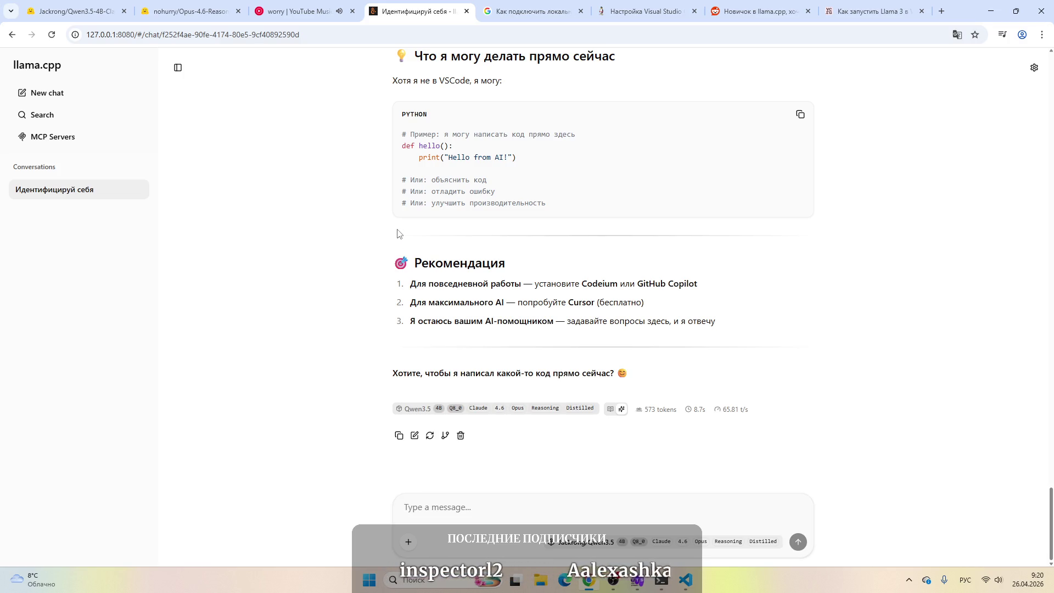
click(307, 6)
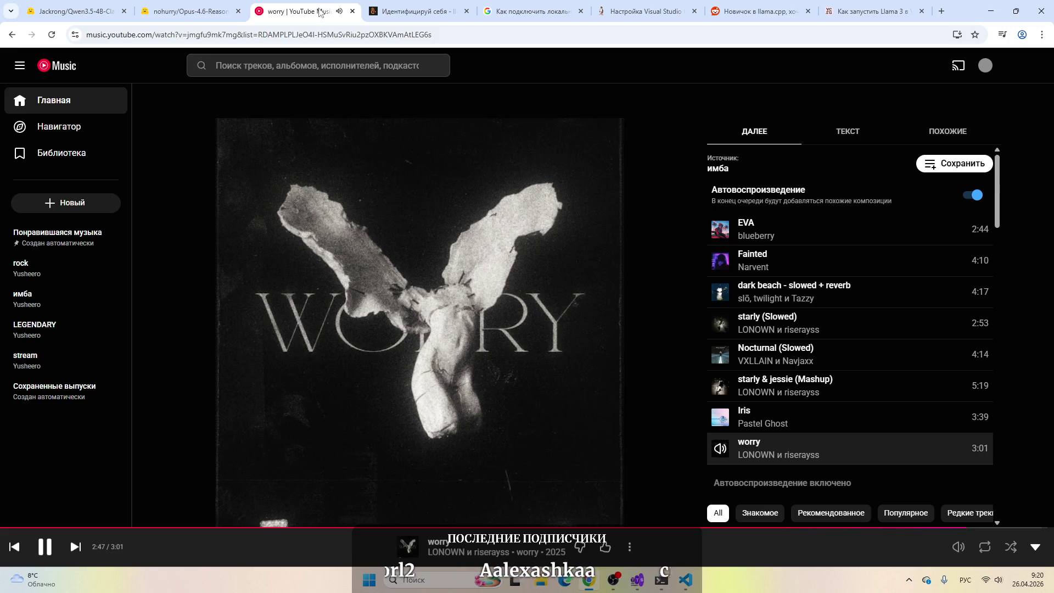
click(399, 5)
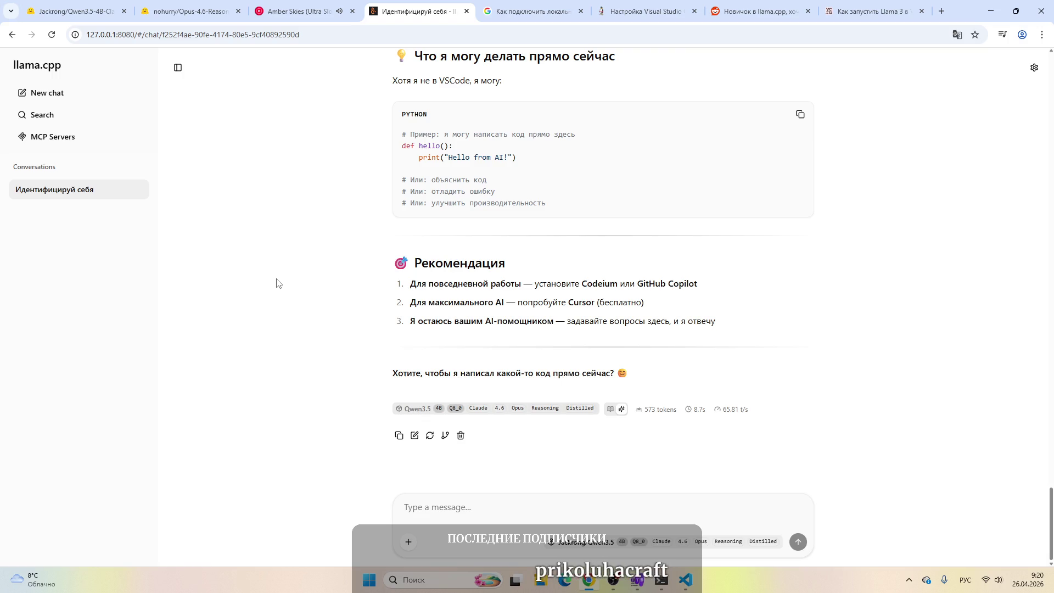
click(307, 9)
click(420, 5)
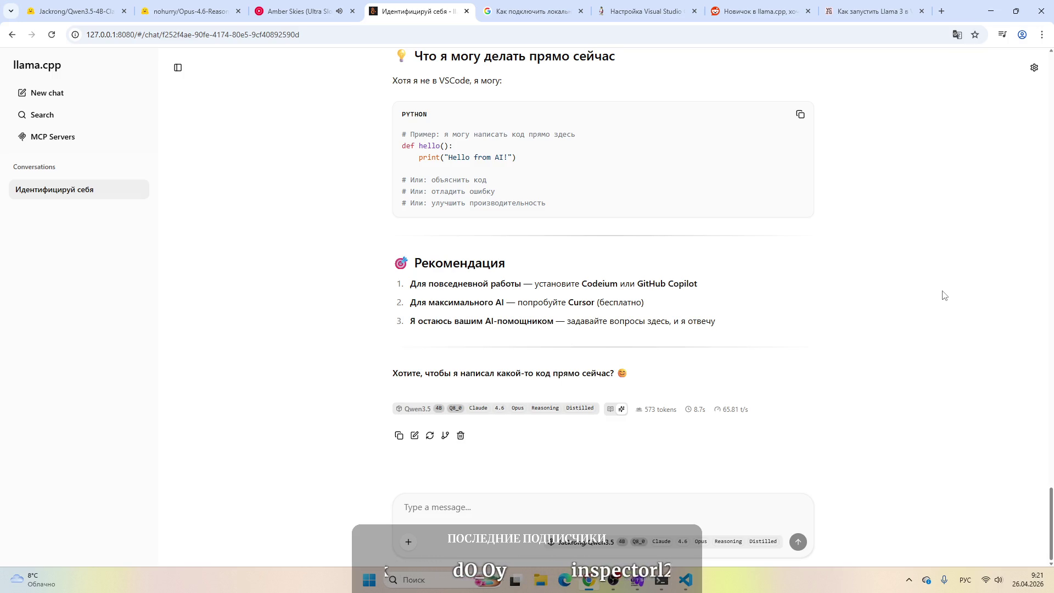
scroll(944, 295, up, 15)
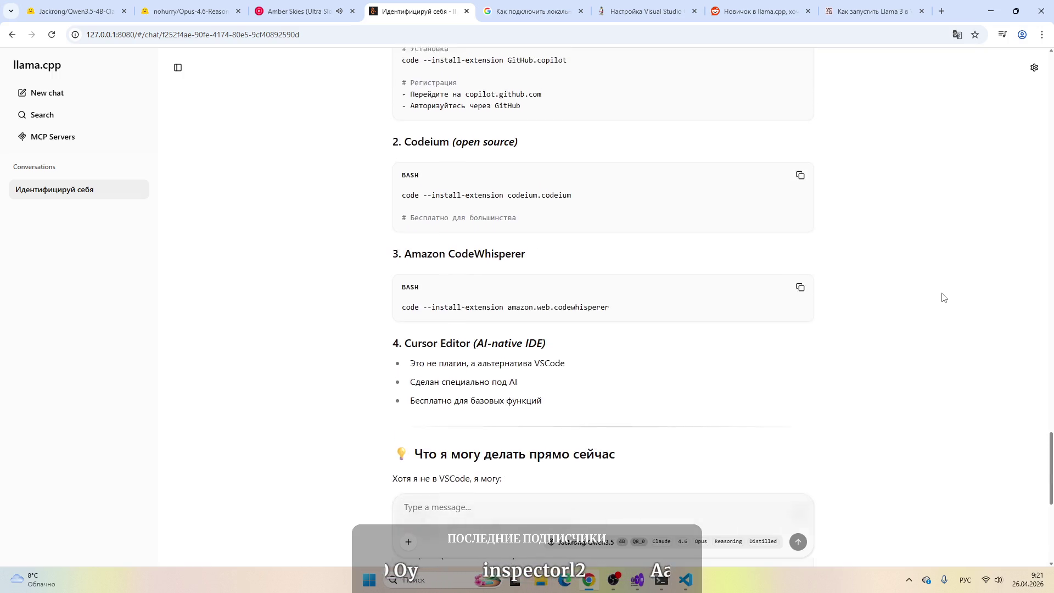
scroll(943, 297, down, 15)
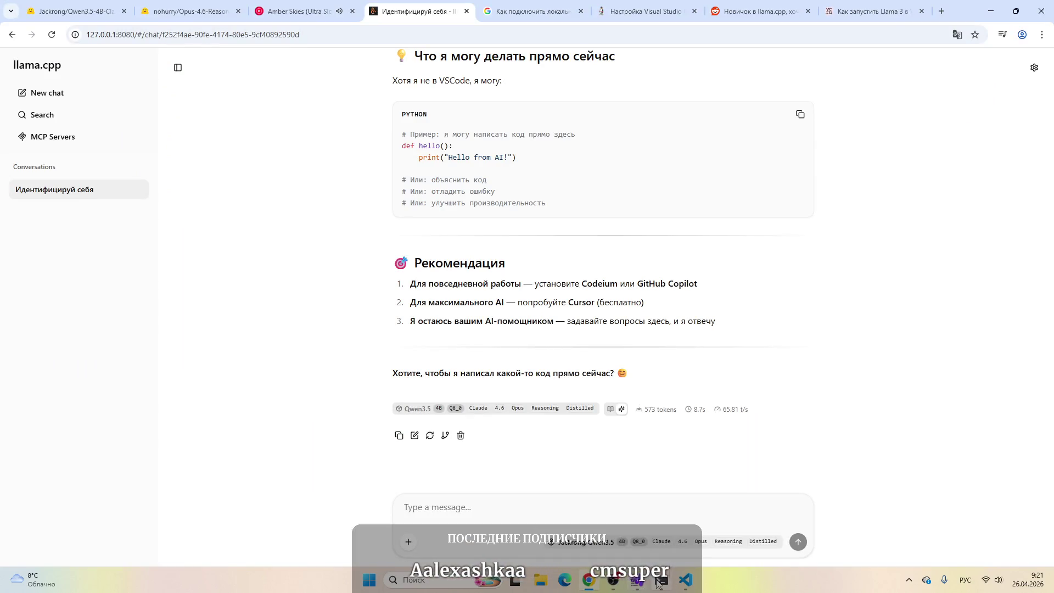
Step: Check the llama-server console, then scroll the Google results on llama.cpp in VS Code
click(658, 584)
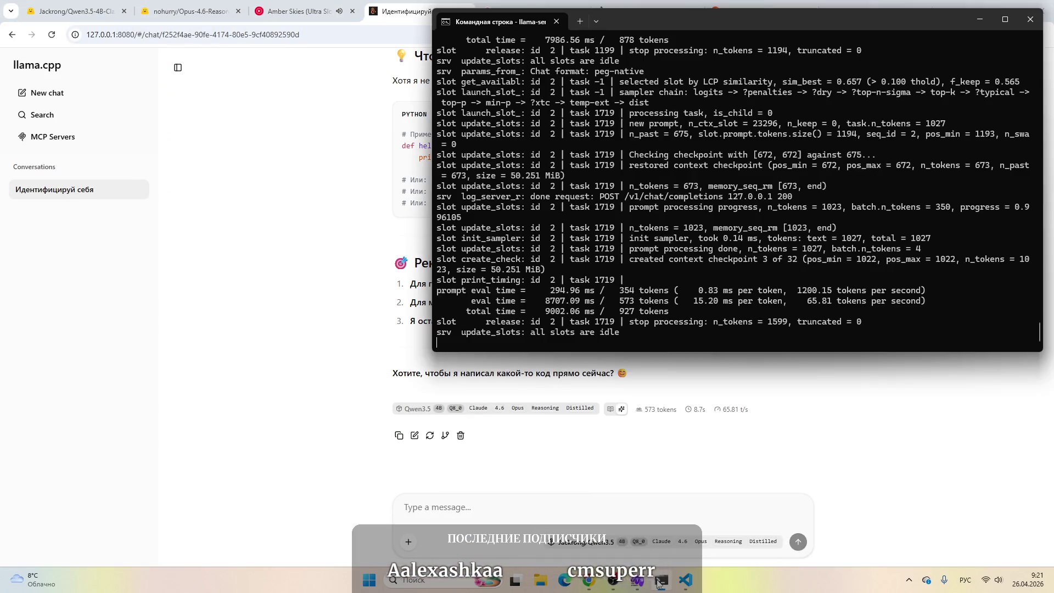
click(861, 440)
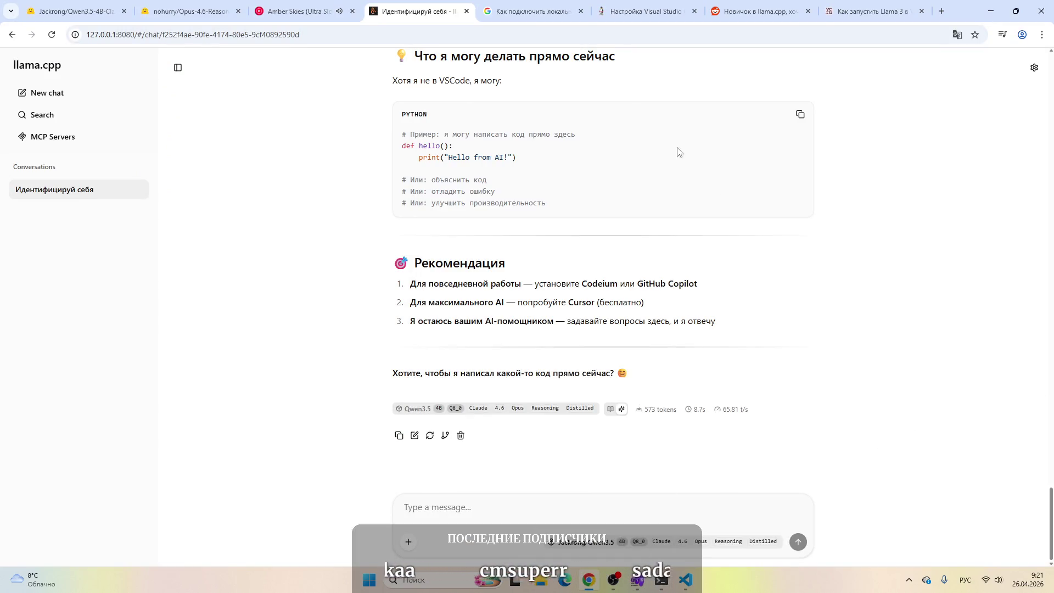
click(517, 3)
scroll(337, 365, up, 10)
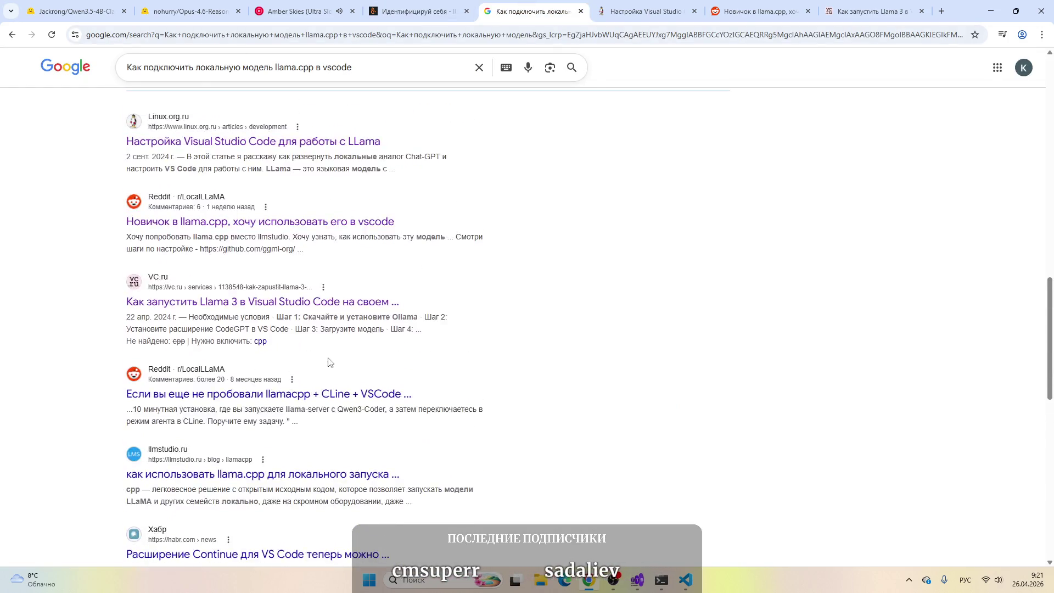
scroll(336, 365, up, 6)
scroll(469, 322, down, 20)
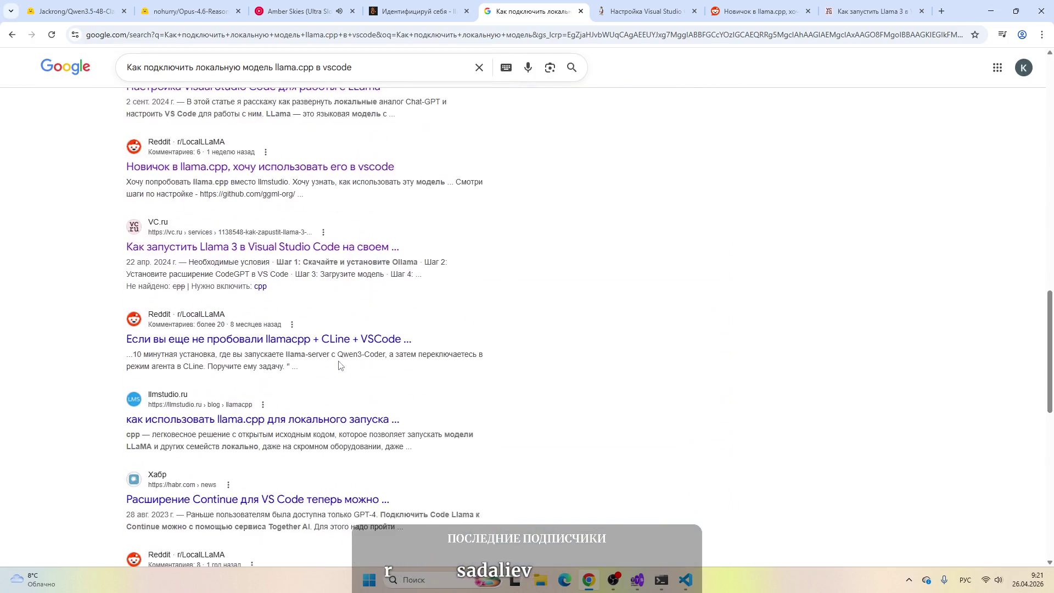
Step: Glance at the linux.org.ru and Reddit tabs, then open the Opus-4.6-Reasoning-3000x-filtered dataset page
click(641, 6)
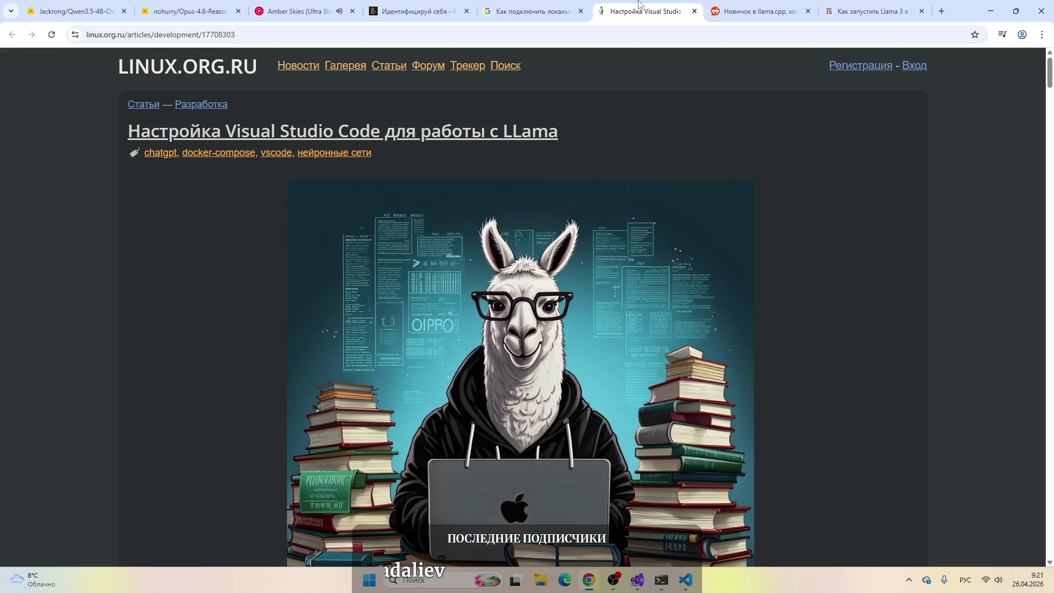
click(758, 11)
click(659, 12)
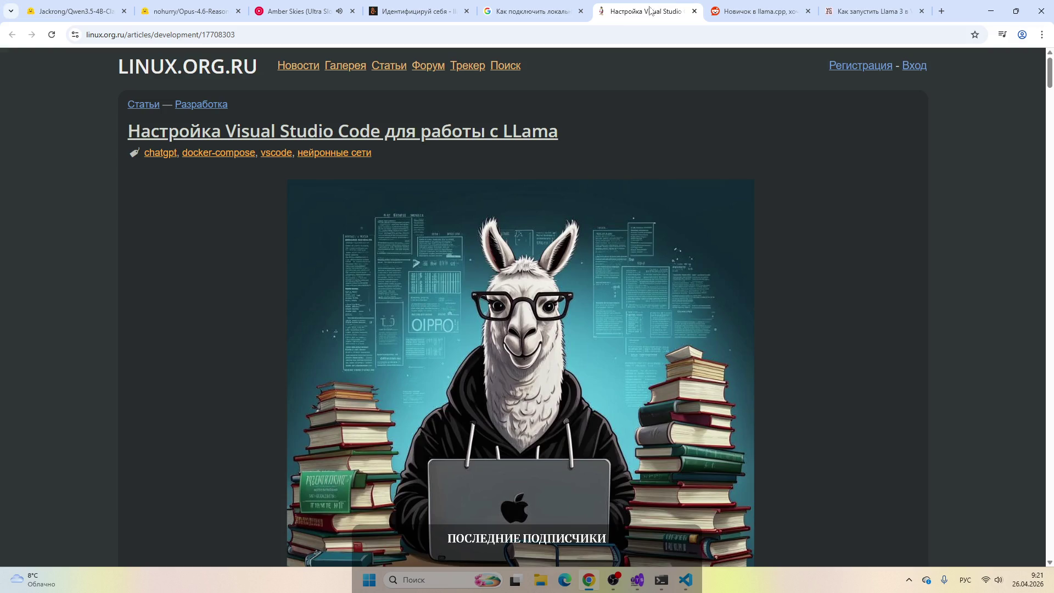
click(196, 4)
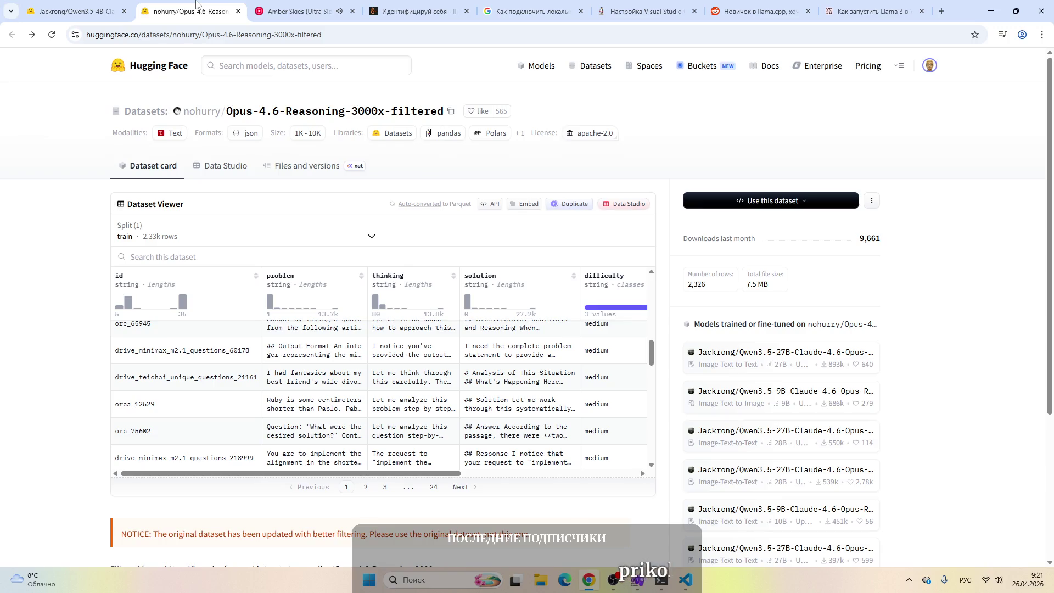
Step: Scroll through the Opus-4.6-Reasoning-3000x-filtered dataset card
scroll(991, 283, down, 4)
scroll(958, 354, up, 4)
scroll(958, 354, down, 4)
scroll(960, 354, up, 4)
scroll(960, 354, down, 3)
scroll(959, 349, up, 3)
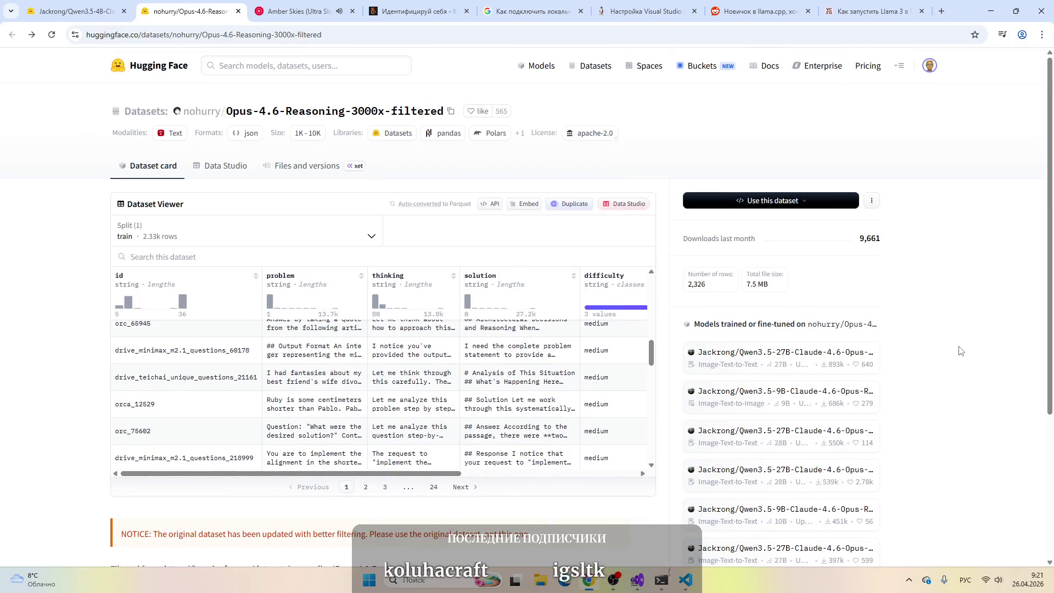
Step: Read the Qwen3.5-4B-Claude-4.6-Opus-Reasoning-Distilled-GGUF model card, then return to the Google results tab
click(79, 10)
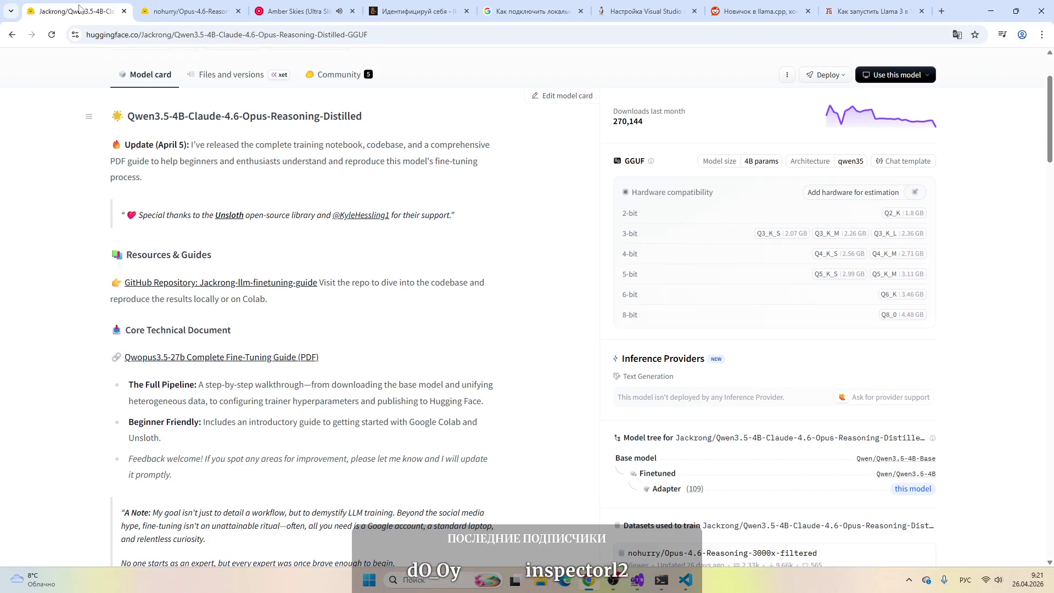
scroll(389, 311, down, 8)
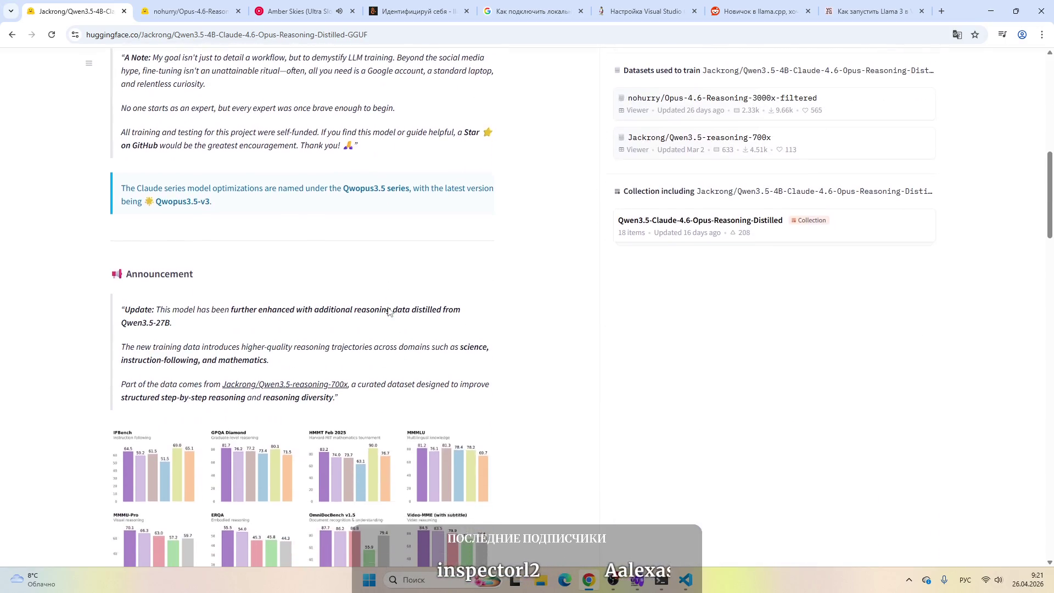
scroll(388, 310, down, 14)
scroll(294, 341, down, 12)
scroll(275, 359, up, 20)
scroll(276, 358, up, 3)
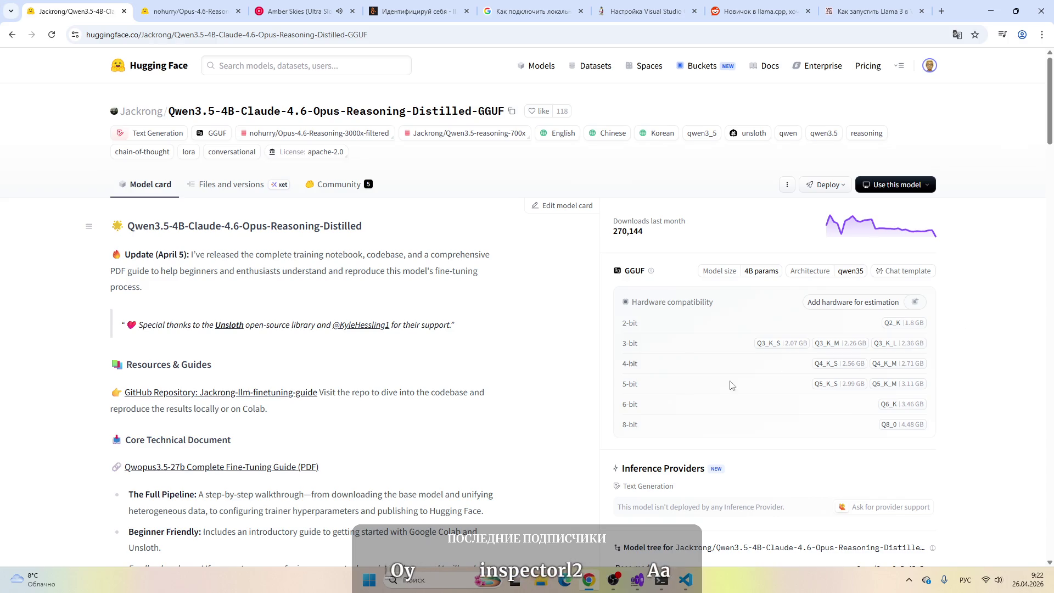
scroll(385, 292, down, 3)
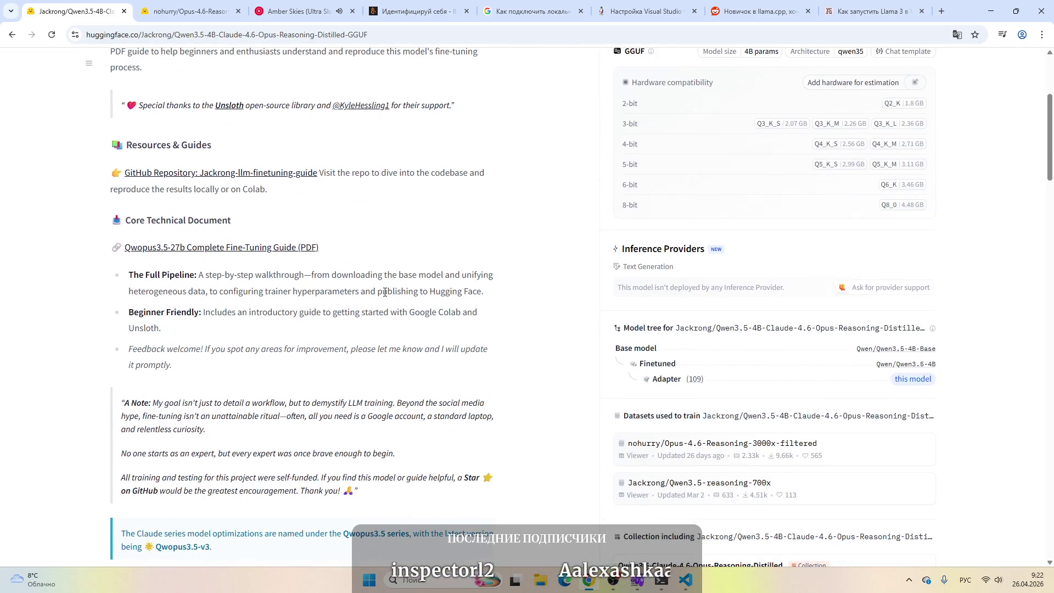
scroll(385, 292, down, 15)
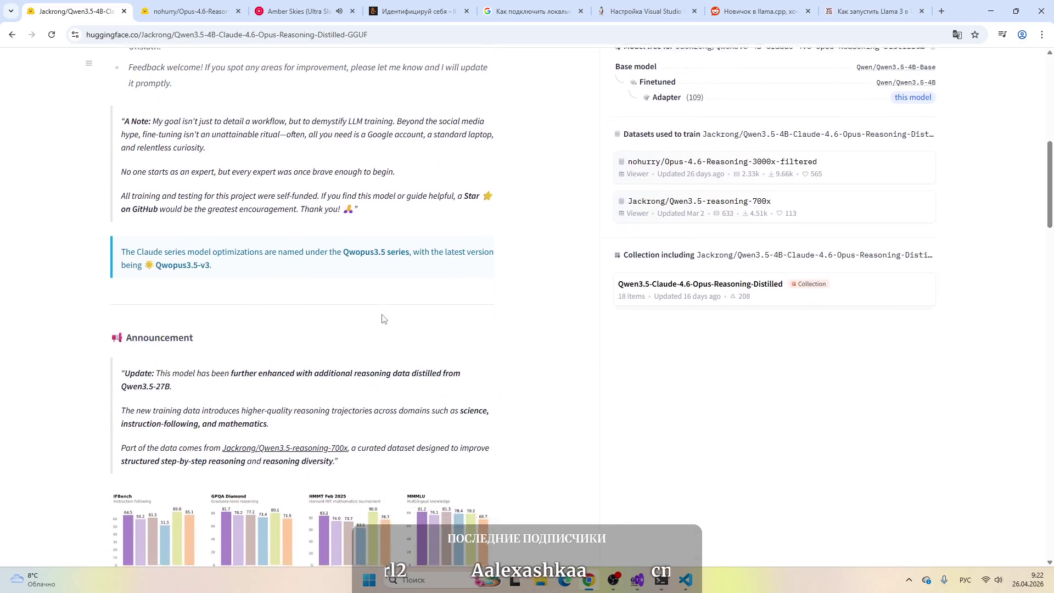
scroll(383, 324, down, 20)
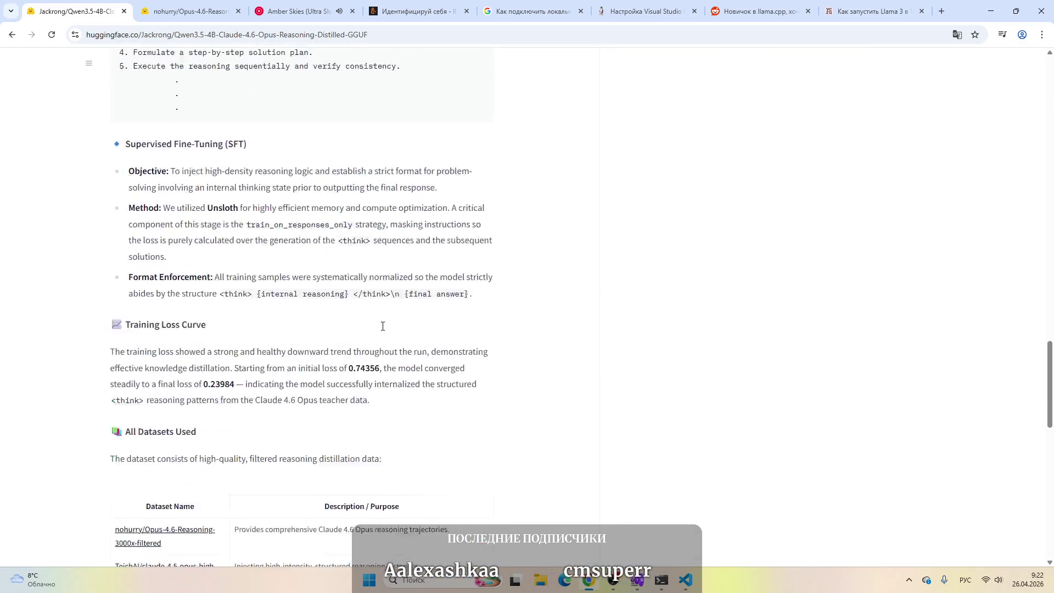
scroll(387, 416, up, 20)
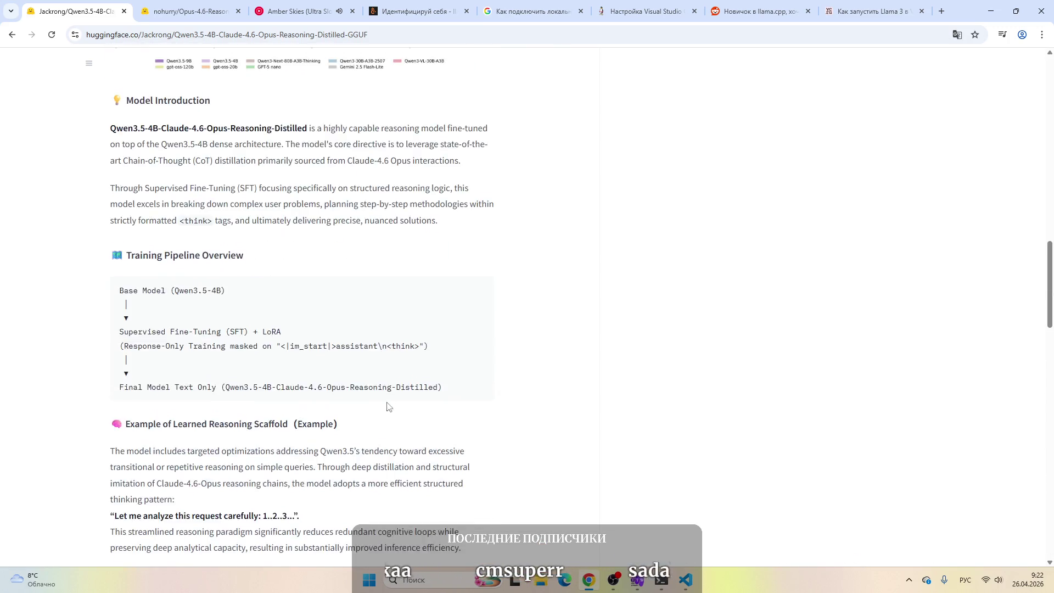
scroll(311, 361, up, 1)
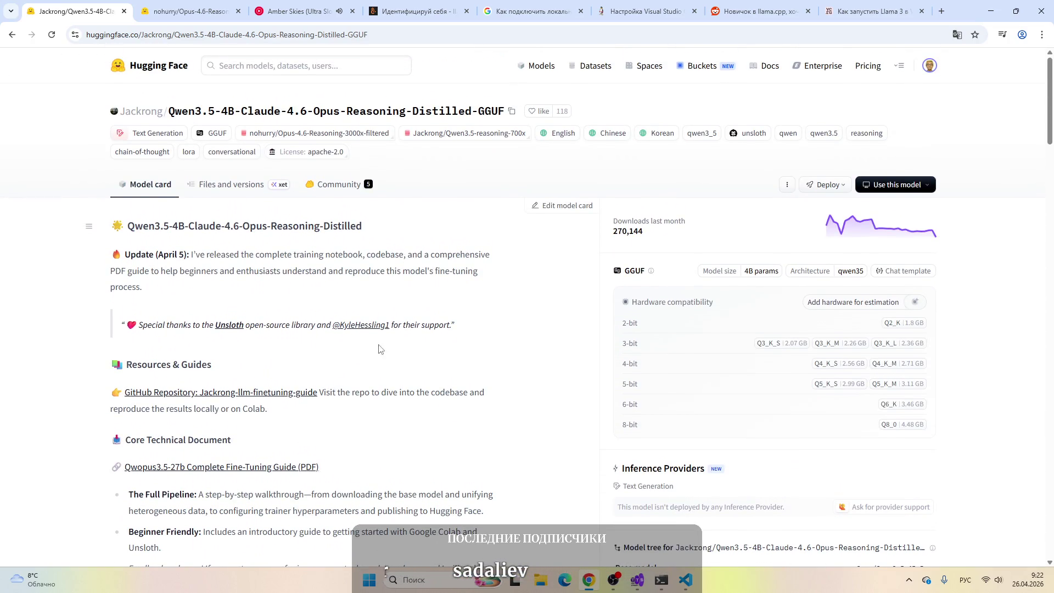
scroll(384, 349, down, 7)
scroll(384, 329, up, 7)
click(547, 11)
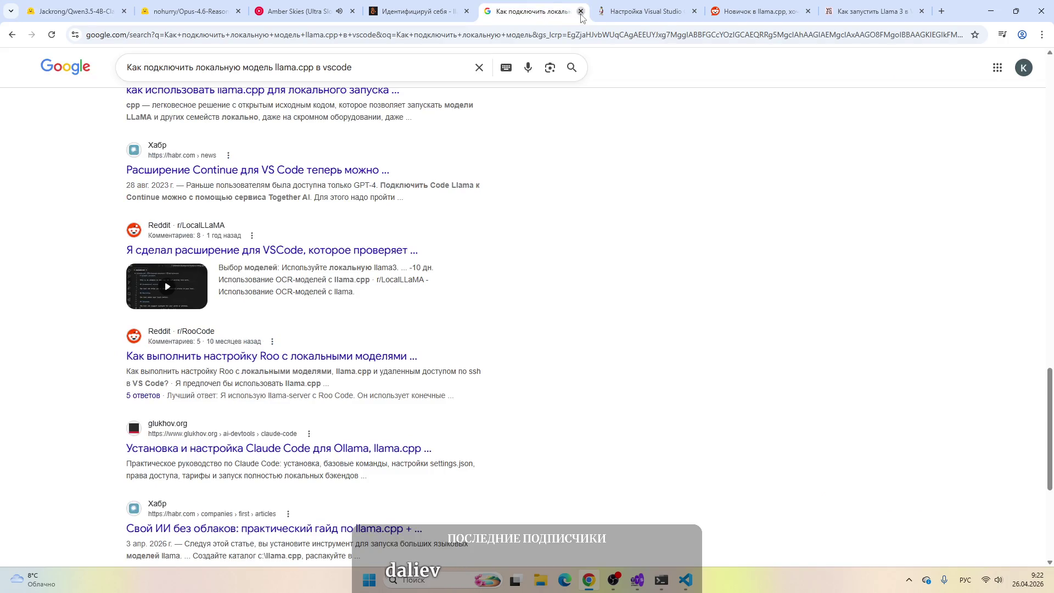
Step: Close the Google results tab, delete the Идентифицируй себя conversation, and open a fresh browser tab
click(581, 11)
click(444, 5)
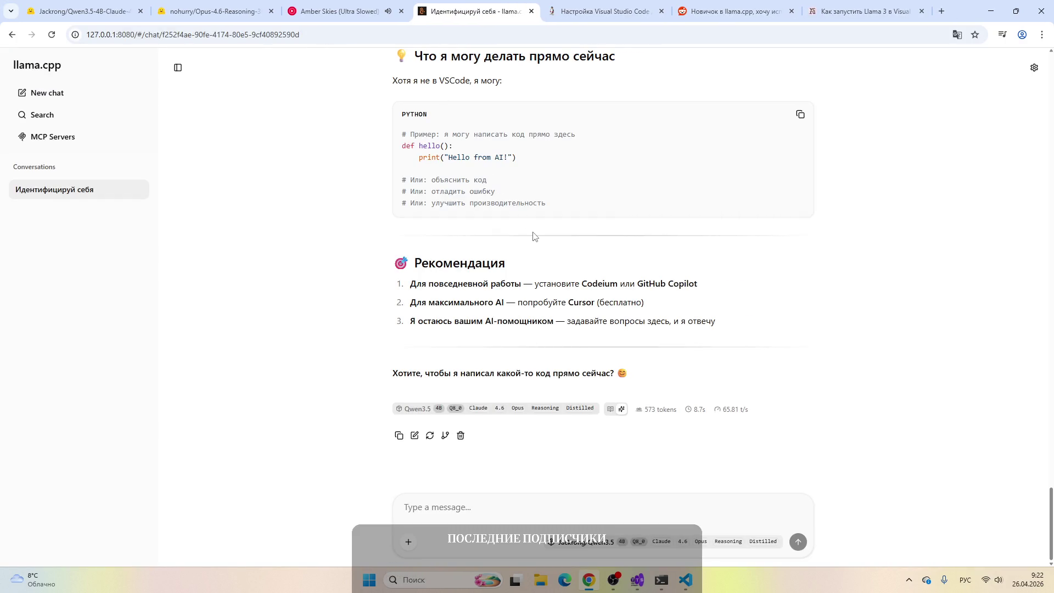
click(136, 190)
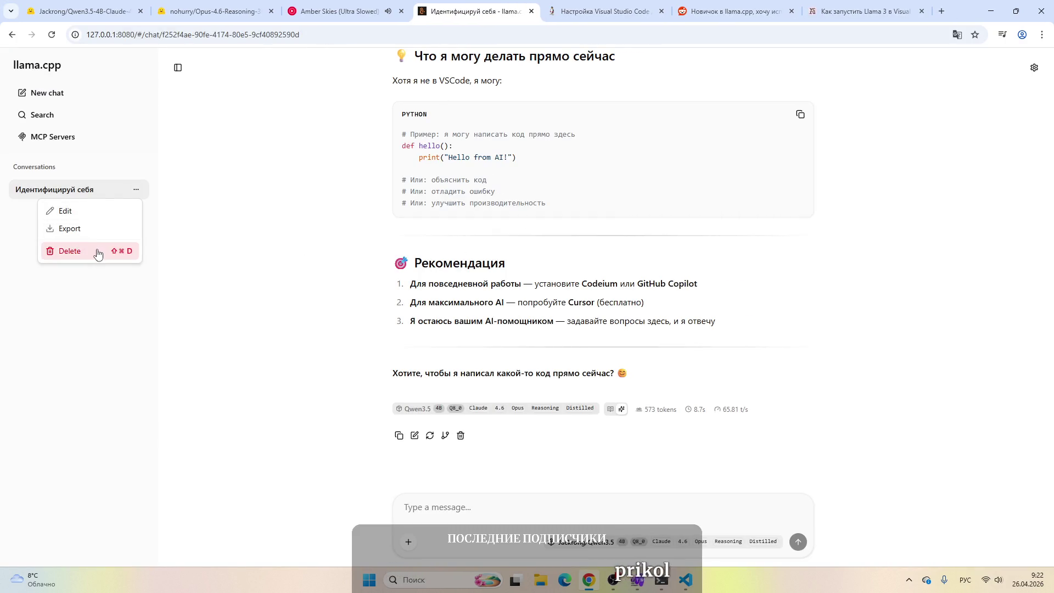
click(97, 248)
click(633, 339)
click(329, 6)
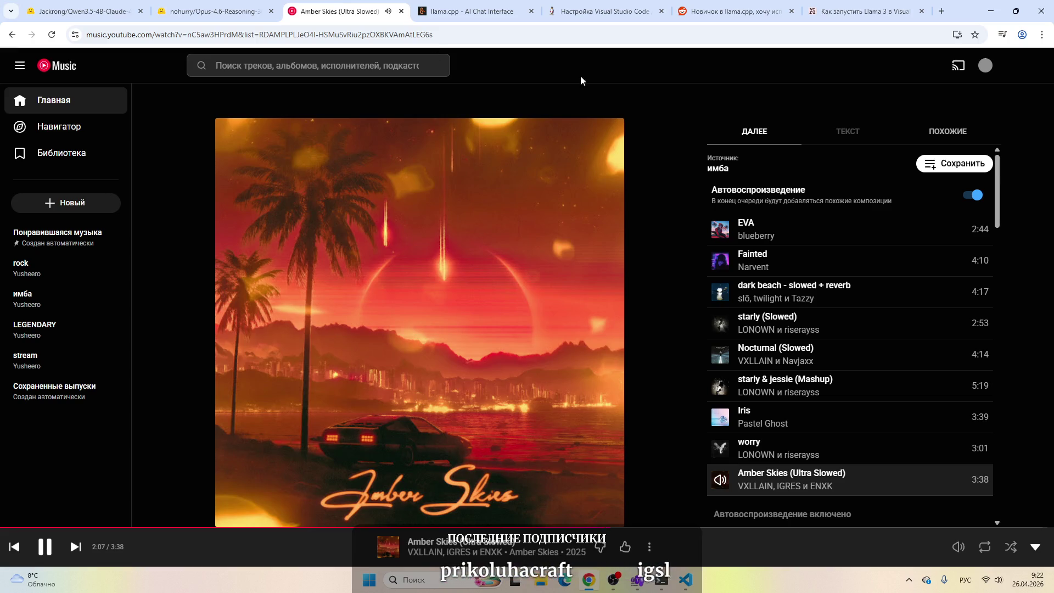
click(941, 11)
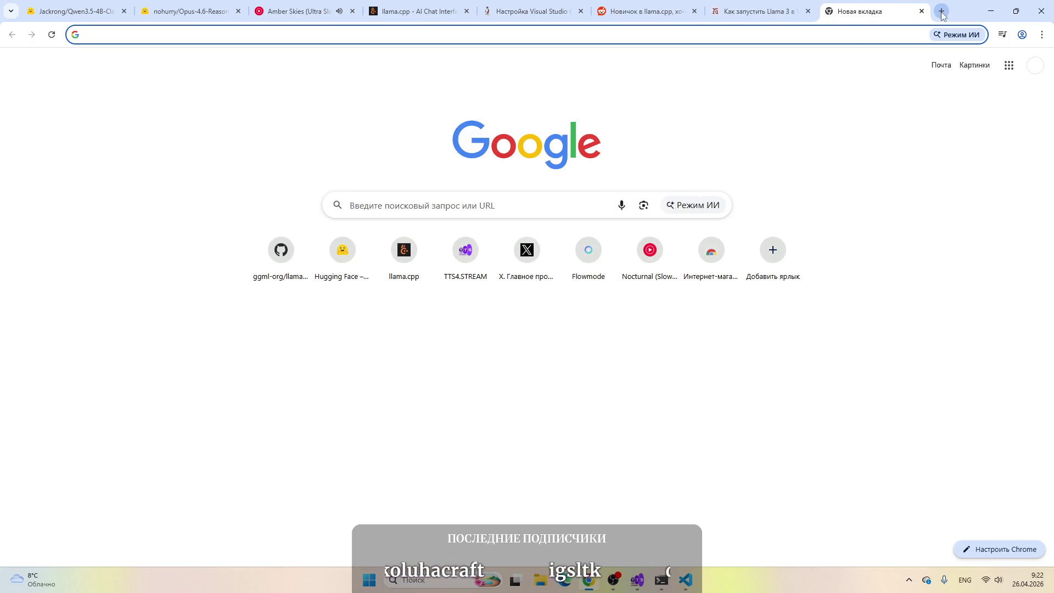
Step: Search Google for 'Docker' and open the docker.com homepage
text(D)
text(Docker)
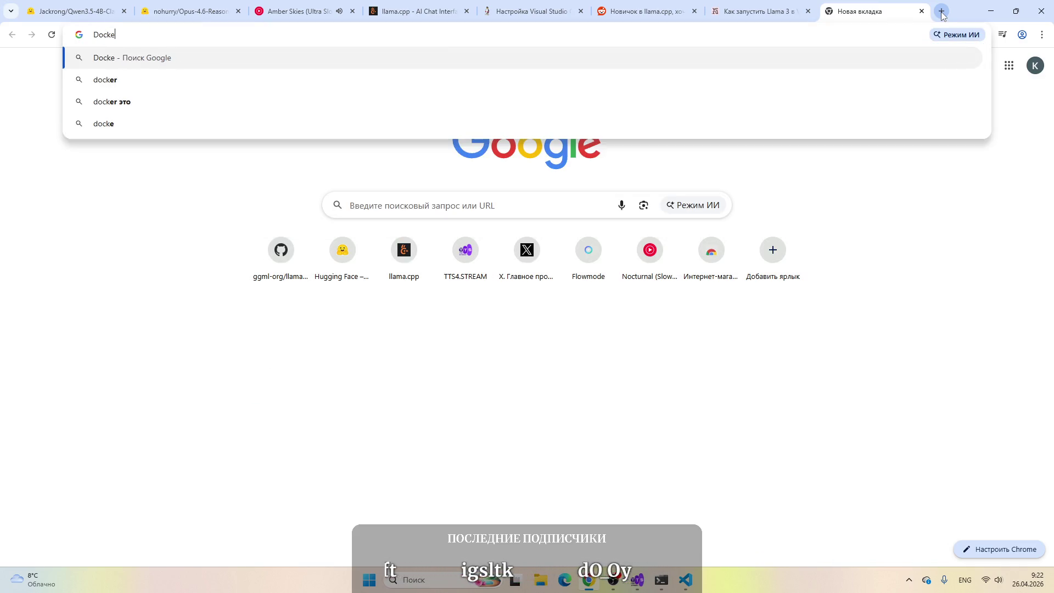
key(Return)
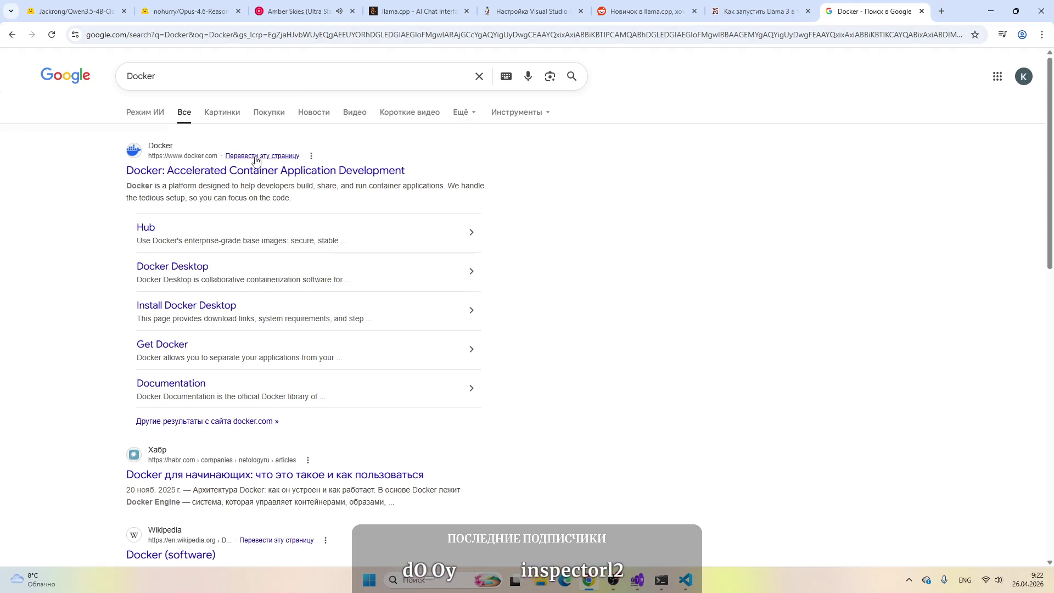
click(220, 175)
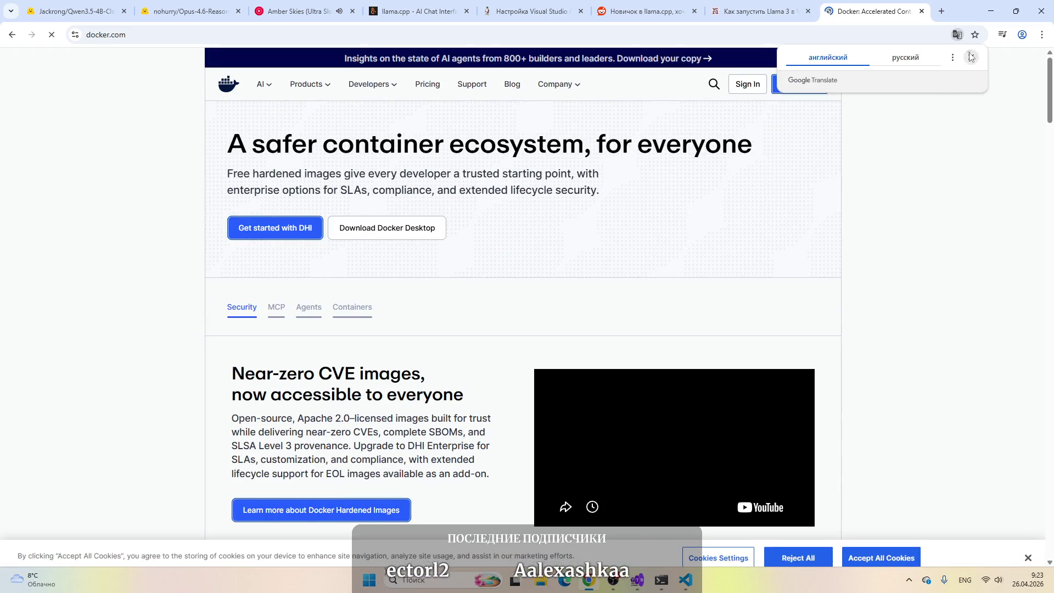
Step: Dismiss the cookie banner and download Docker Desktop for Windows – AMD64, then switch to VS Code
mouse_move(305, 268)
scroll(123, 284, down, 6)
scroll(141, 285, up, 6)
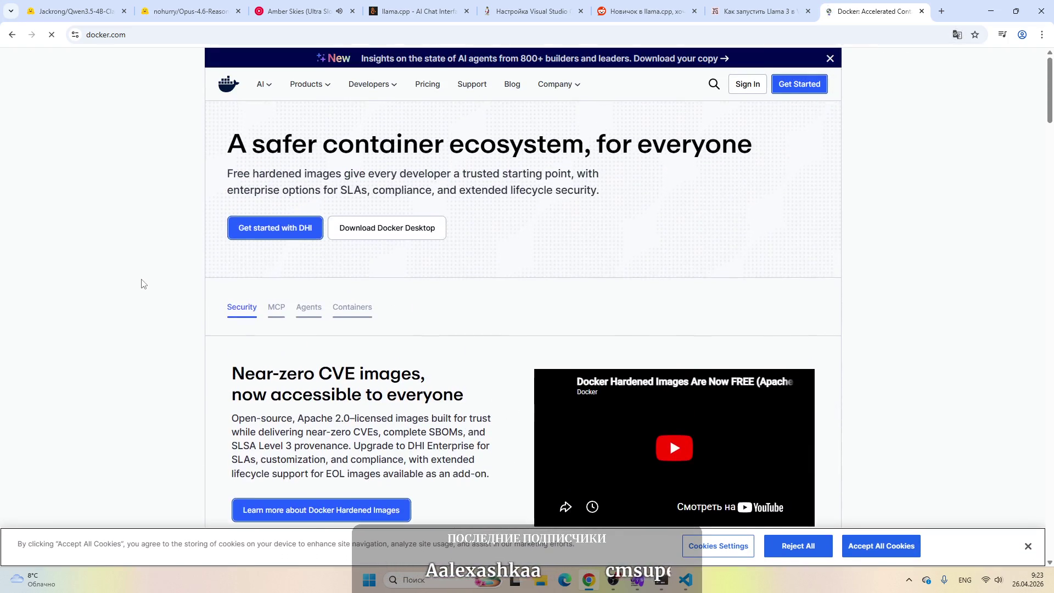
click(1028, 547)
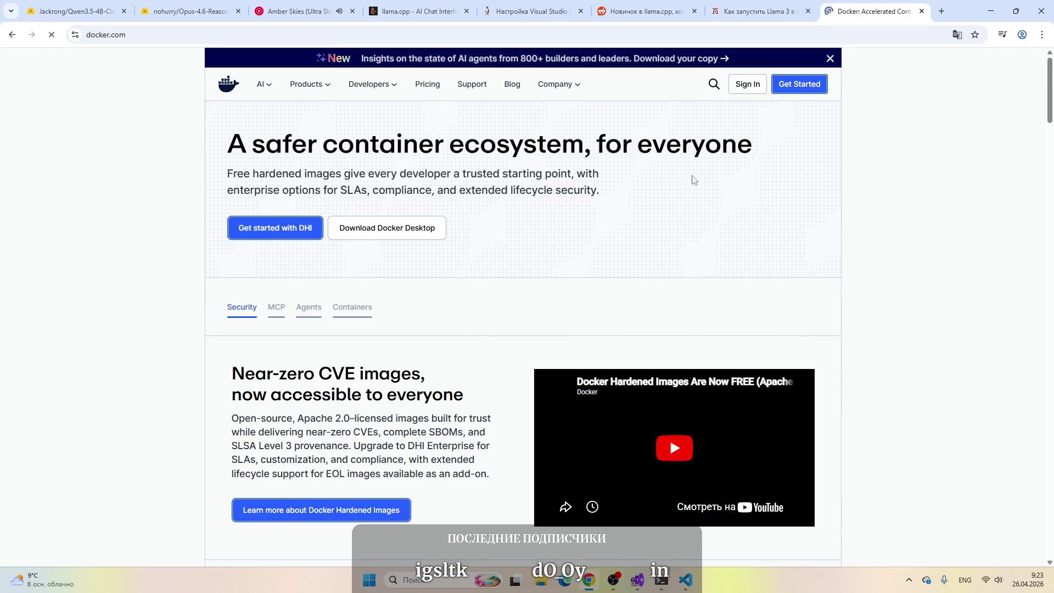
mouse_move(376, 231)
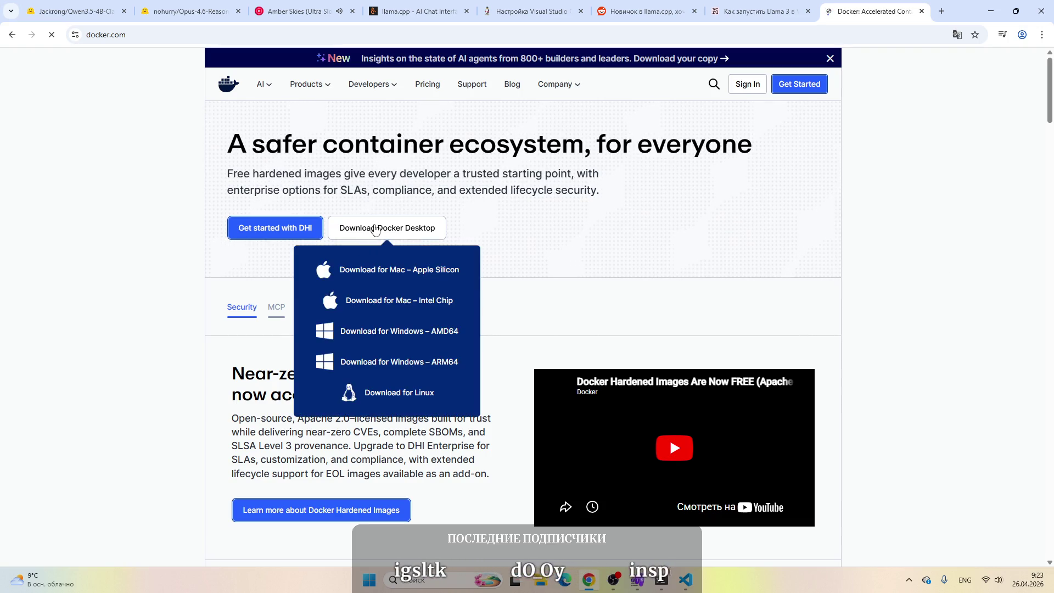
click(400, 333)
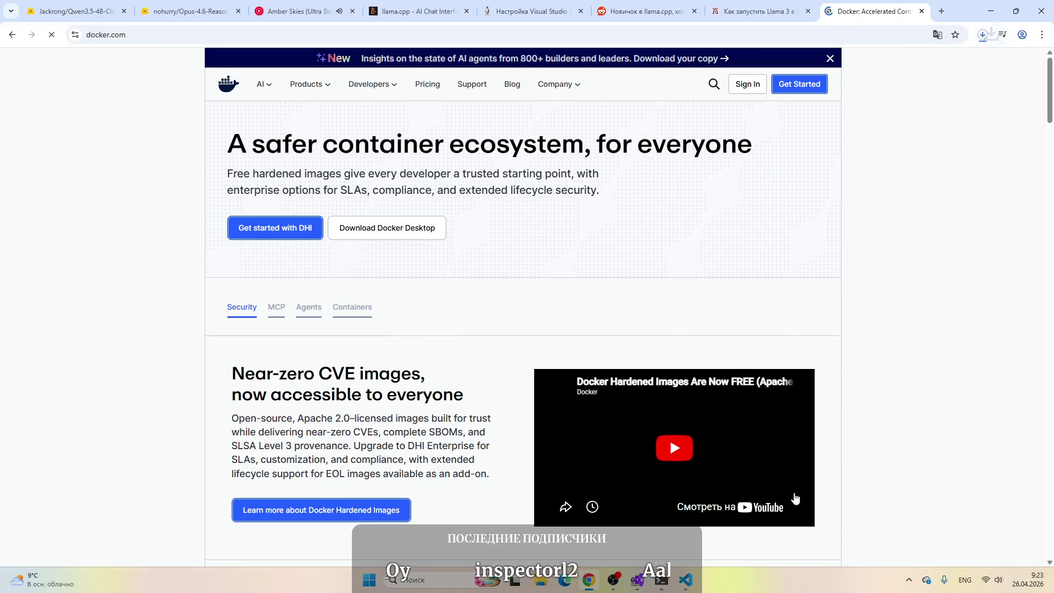
click(692, 588)
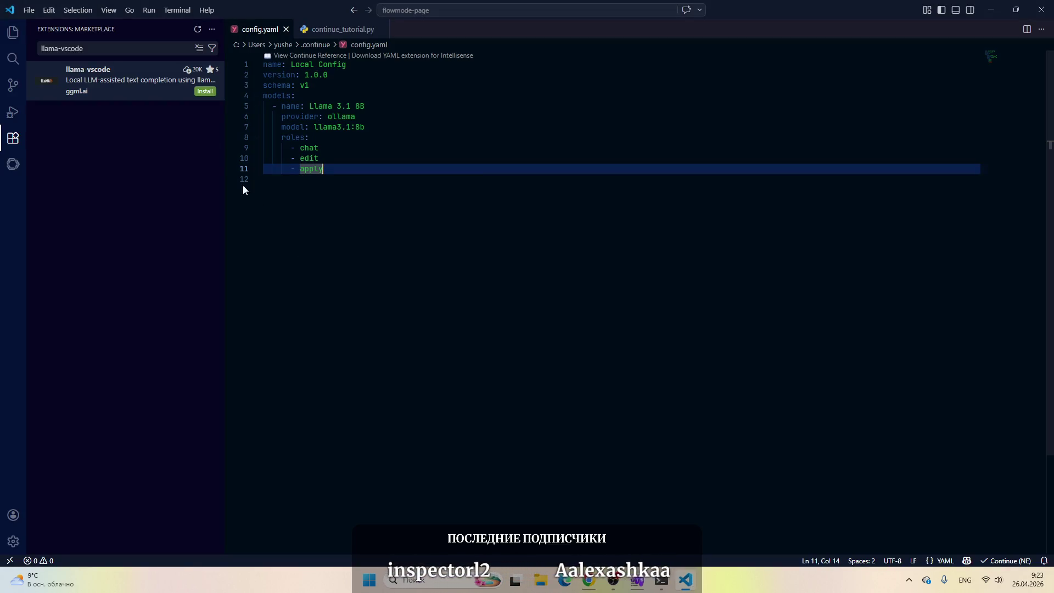
Step: Show the flowmode-page file tree, then flip through the vc.ru, Reddit and linux.org.ru tabs before minimising Chrome
click(13, 32)
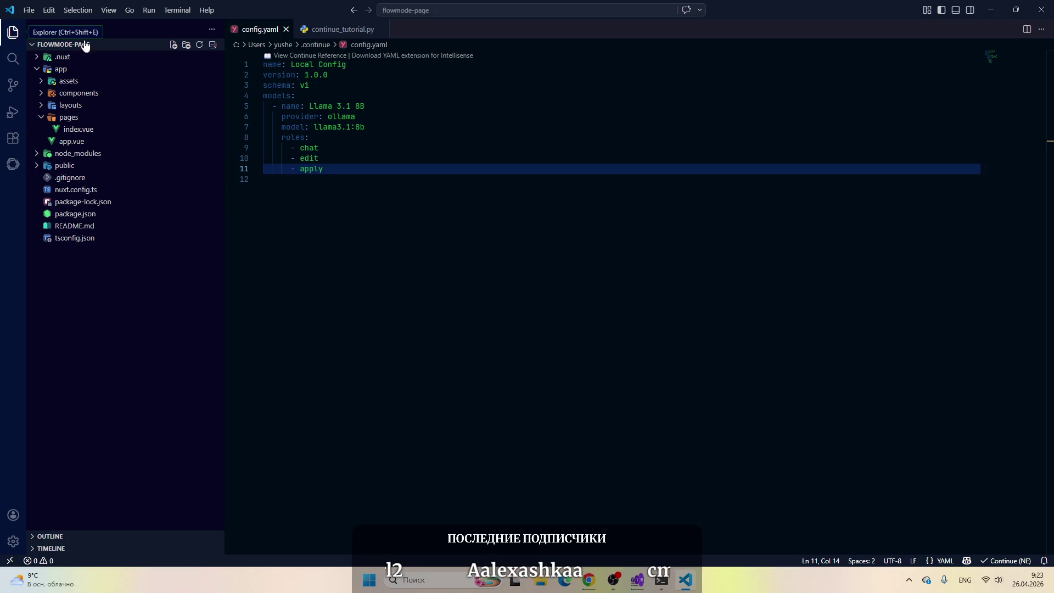
click(991, 10)
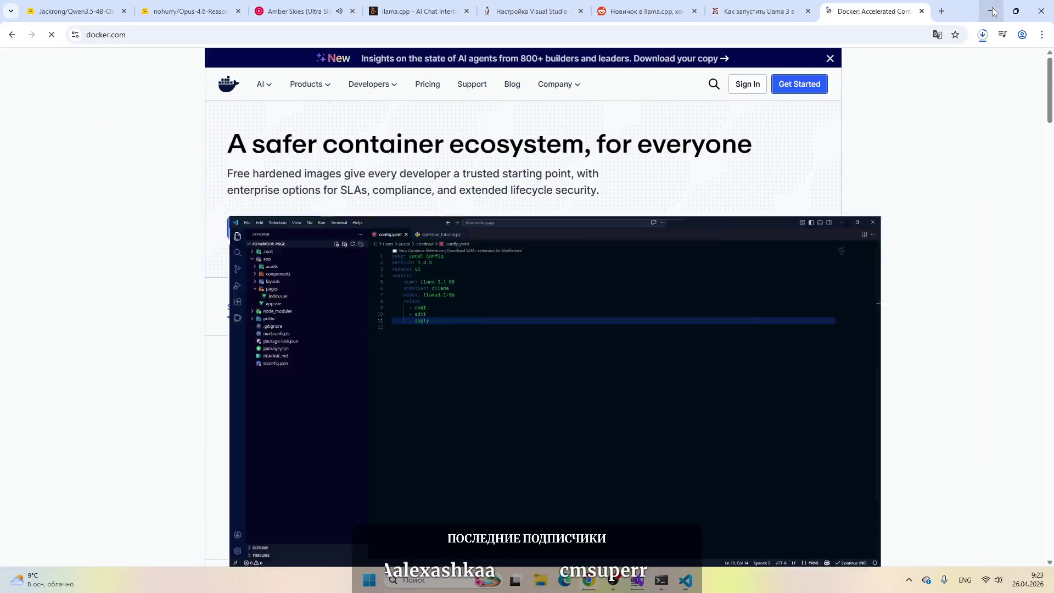
click(740, 4)
click(648, 11)
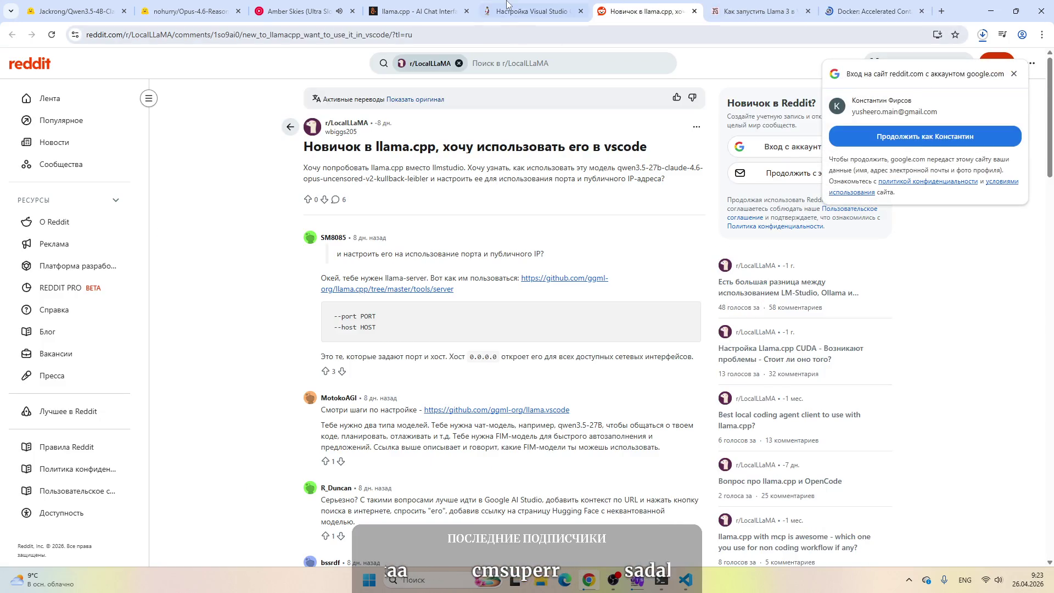
click(497, 11)
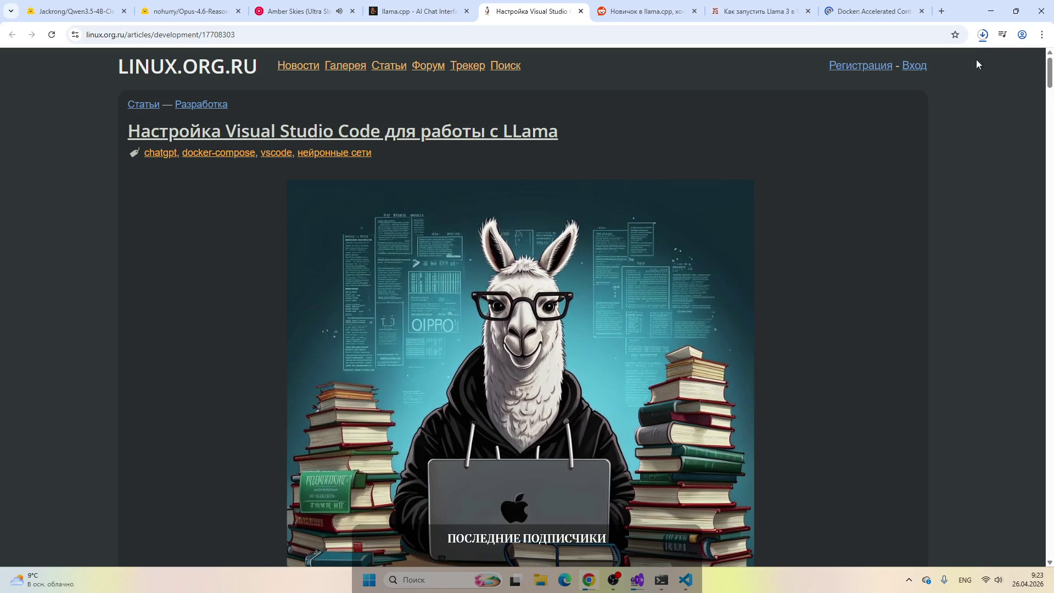
click(991, 11)
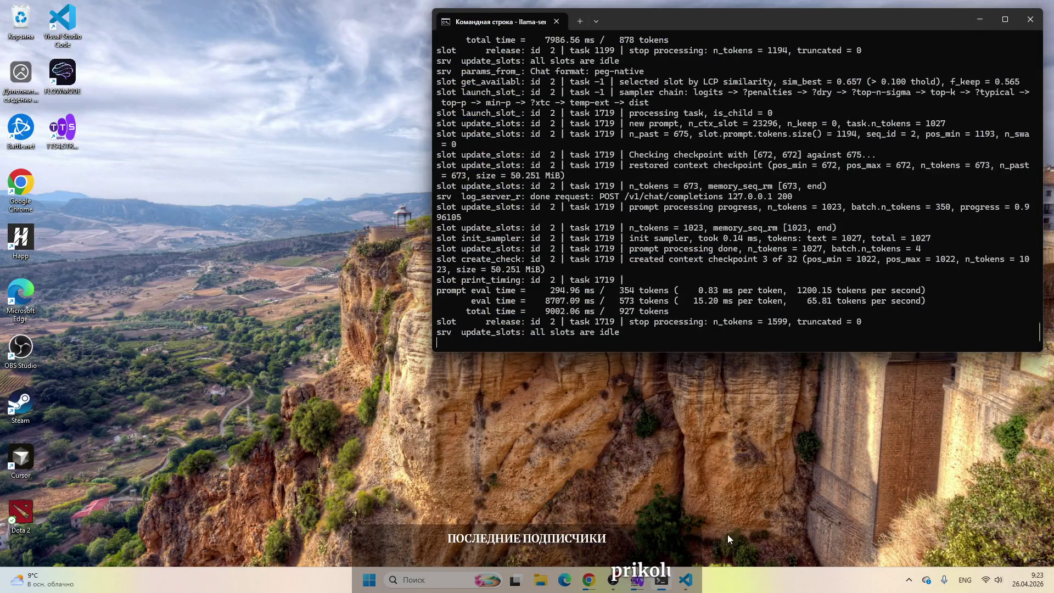
Step: Bring VS Code forward, check OBS briefly, then bring up Chrome with the linux.org.ru article
click(685, 580)
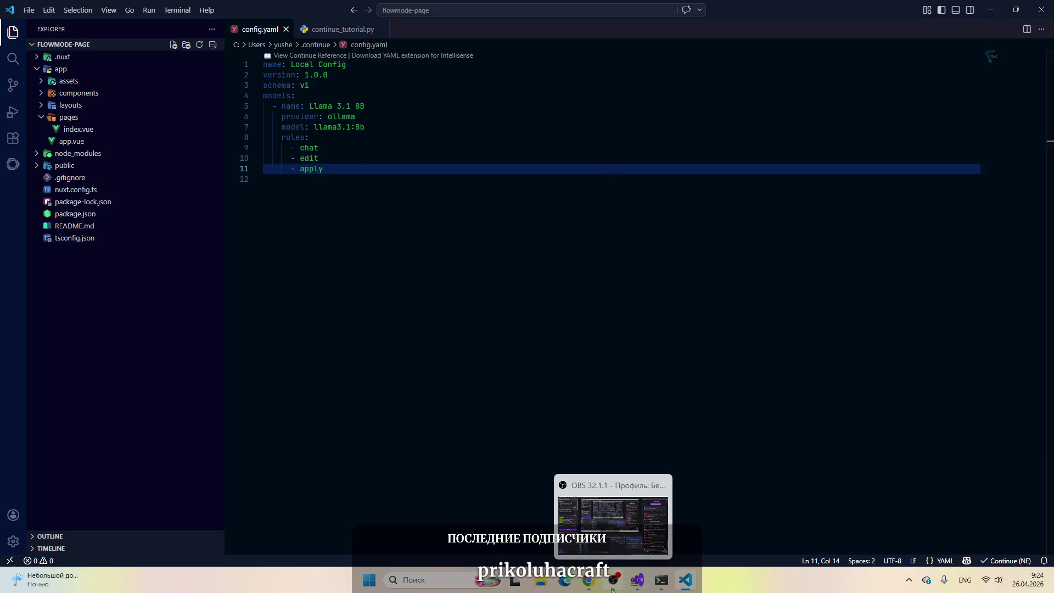
click(622, 578)
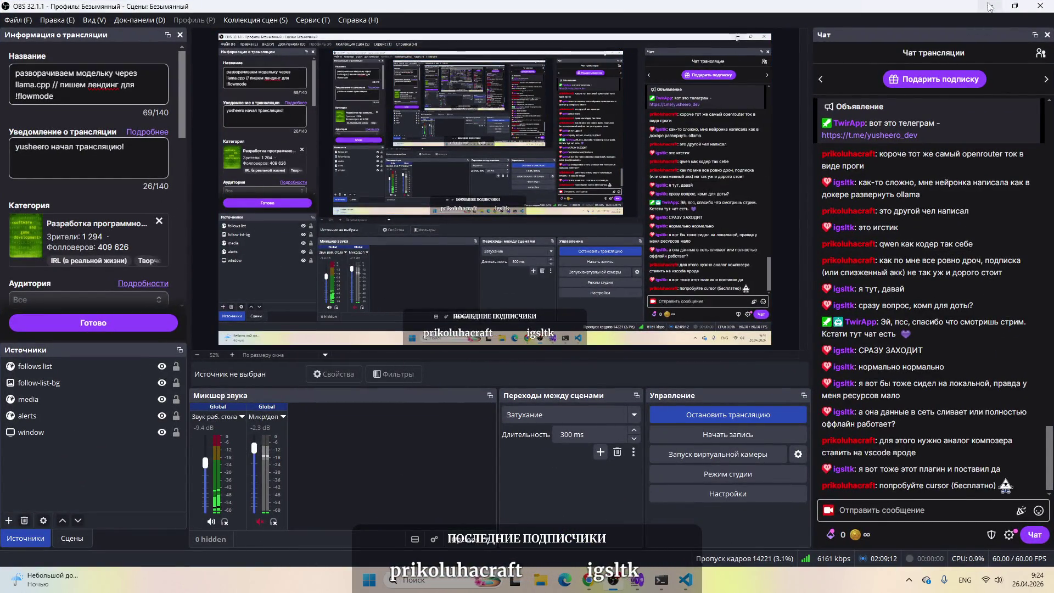
key(alt+Tab)
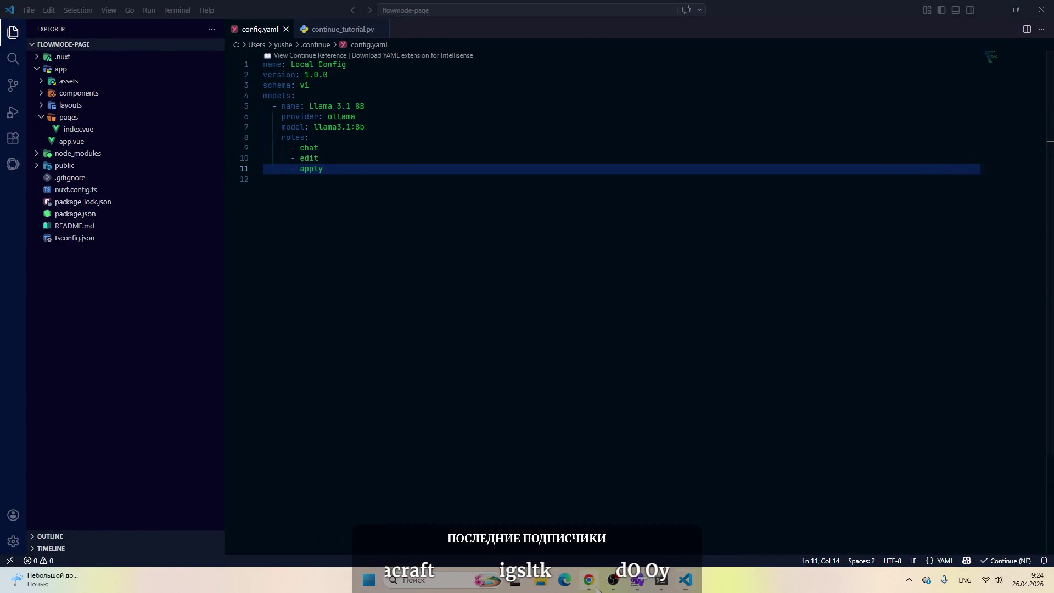
click(588, 580)
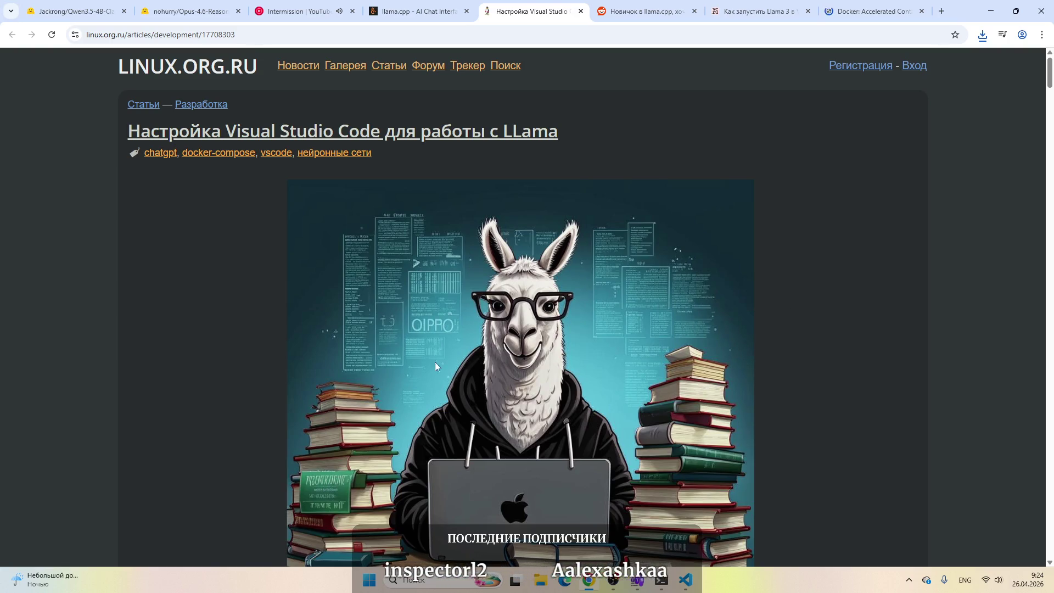
Step: Read the linux.org.ru article's llama.cpp setup and model download steps, then switch to the docker.com tab
scroll(453, 390, down, 15)
scroll(453, 390, up, 7)
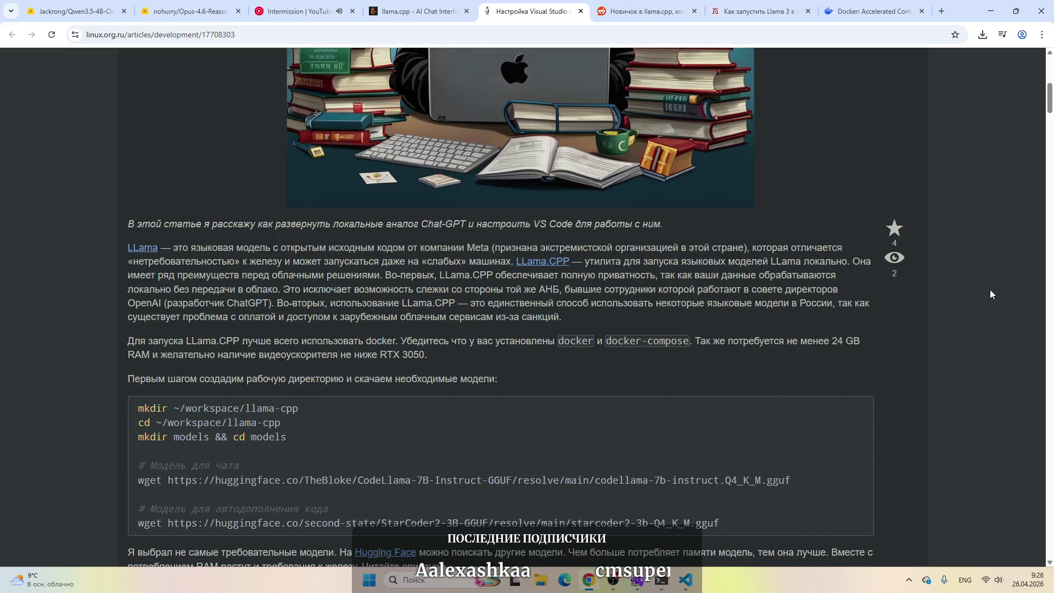
click(884, 11)
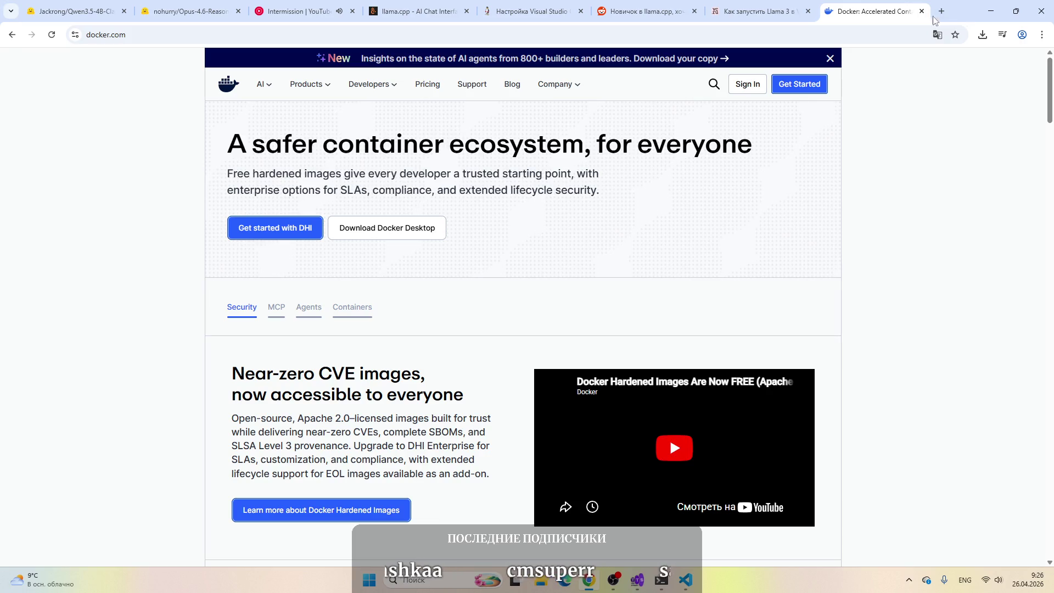
Step: Run the Docker Desktop installer and dismiss its C:\ProgramData\DockerDesktop elevated-account ownership error
click(983, 34)
click(780, 151)
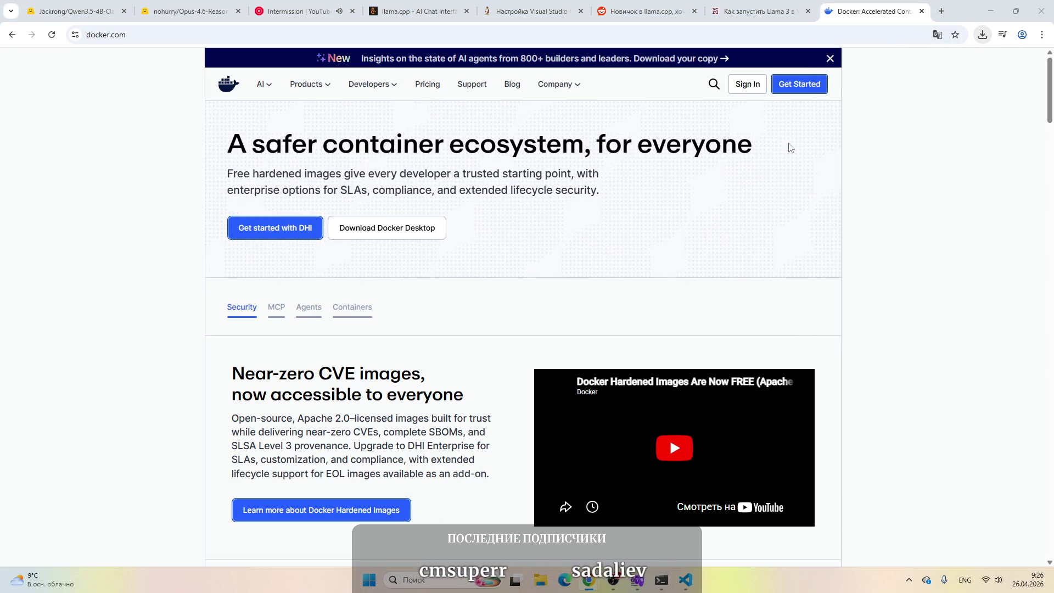
click(993, 14)
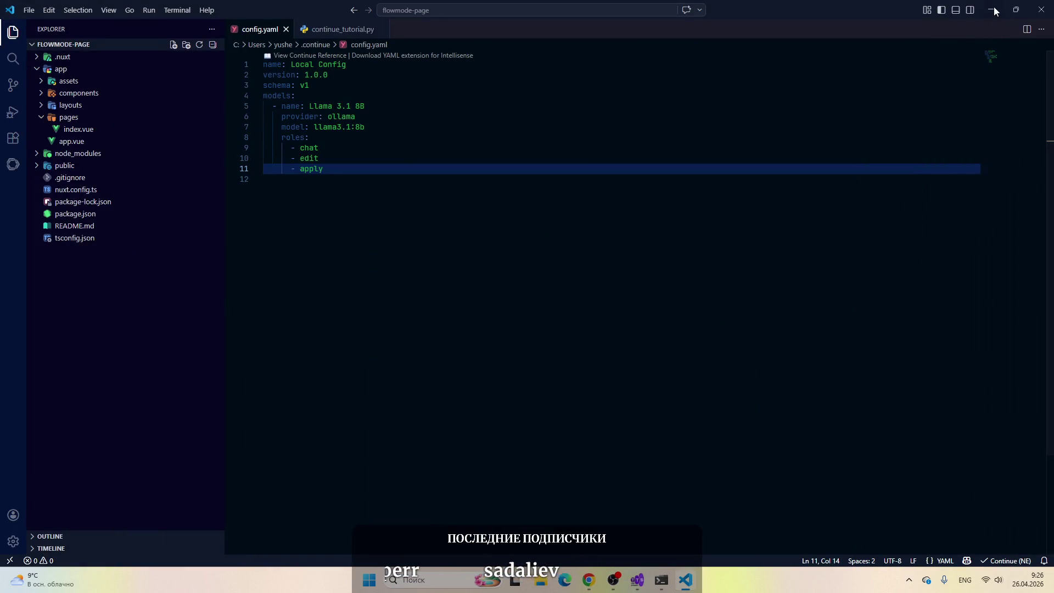
click(995, 11)
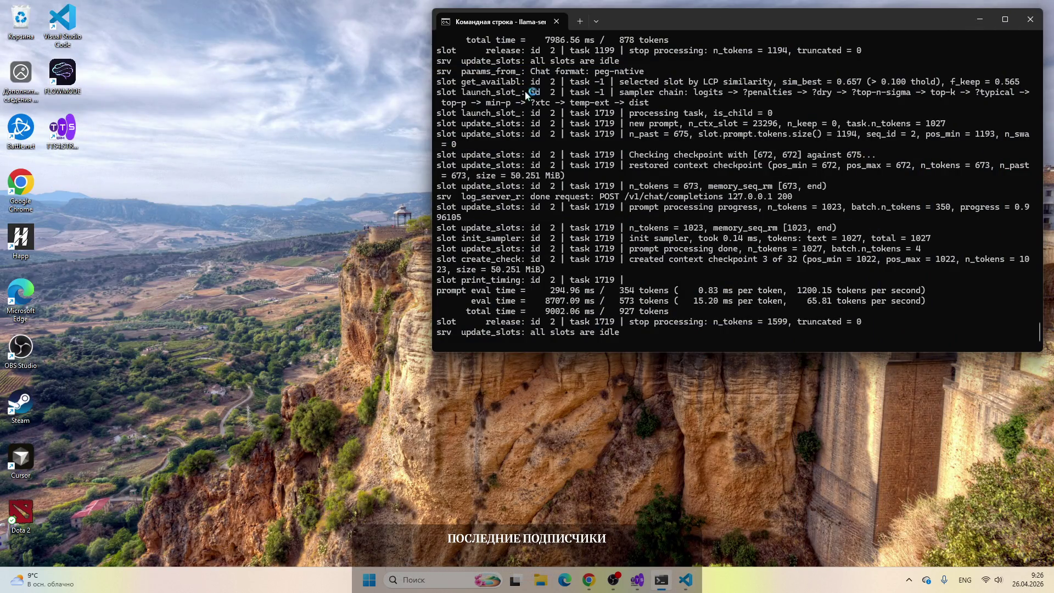
mouse_move(433, 137)
mouse_down()
mouse_move(687, 142)
mouse_move(631, 164)
mouse_up()
drag(871, 19, 888, 15)
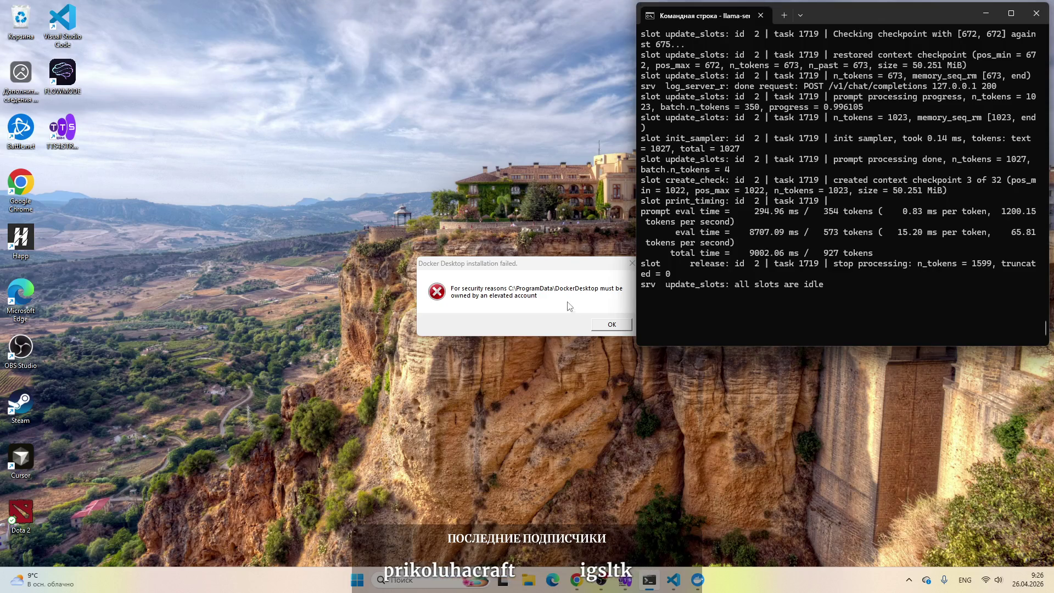
click(614, 327)
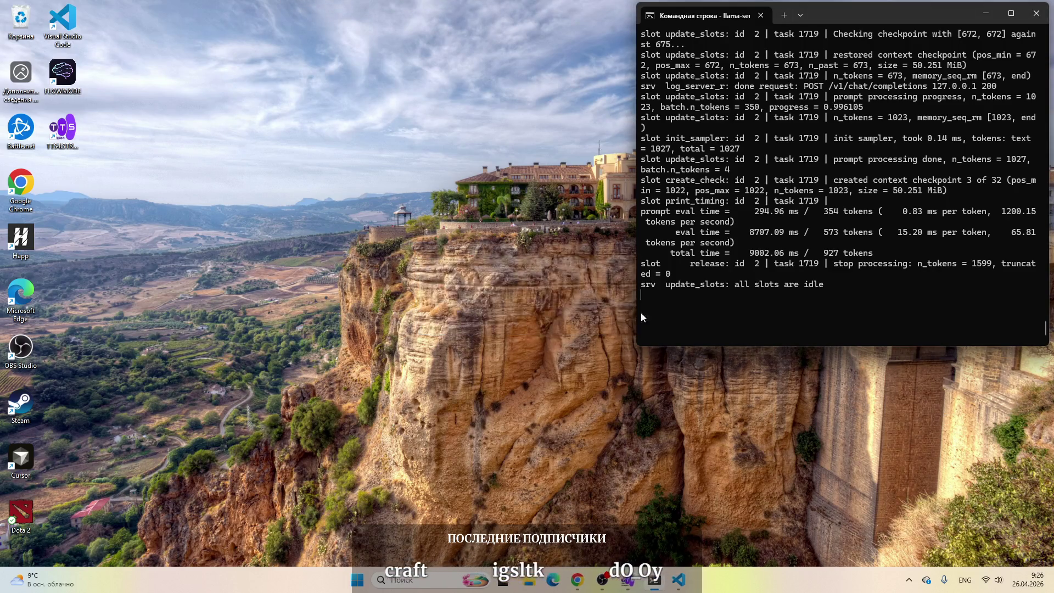
Step: Minimise VS Code and open the Загрузки (Downloads) folder in File Explorer
click(685, 580)
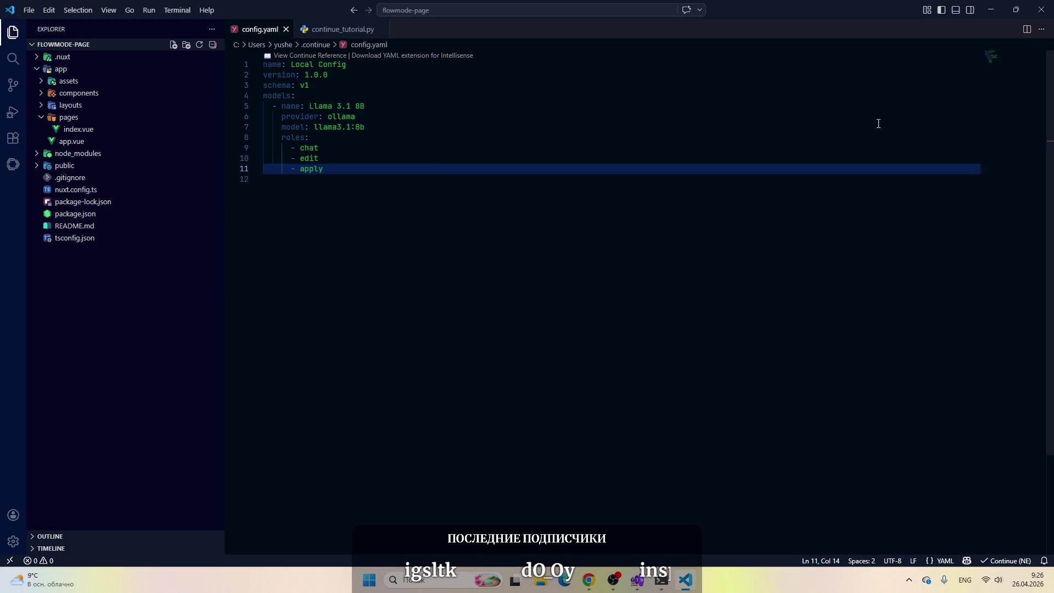
click(992, 9)
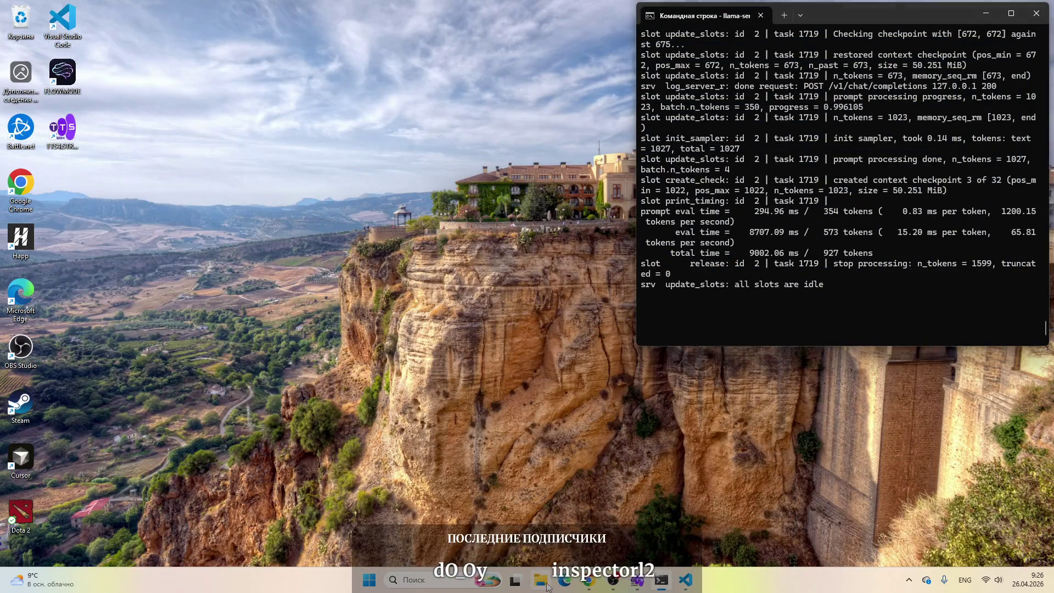
click(541, 581)
click(283, 306)
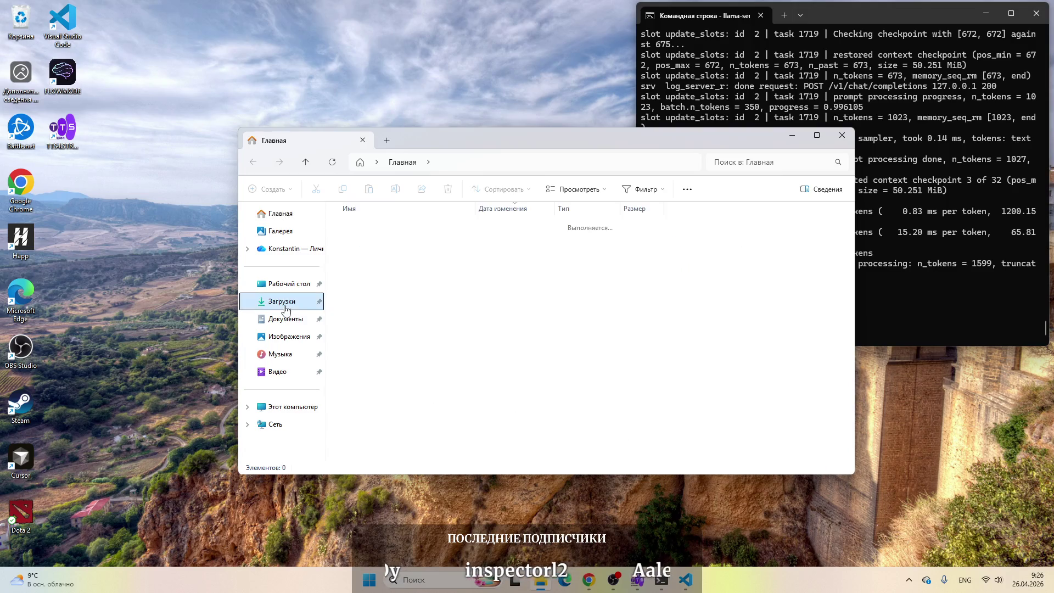
Step: Rerun the Docker Desktop Installer as administrator, dismiss the repeated error, and return to docker.com
double_click(397, 246)
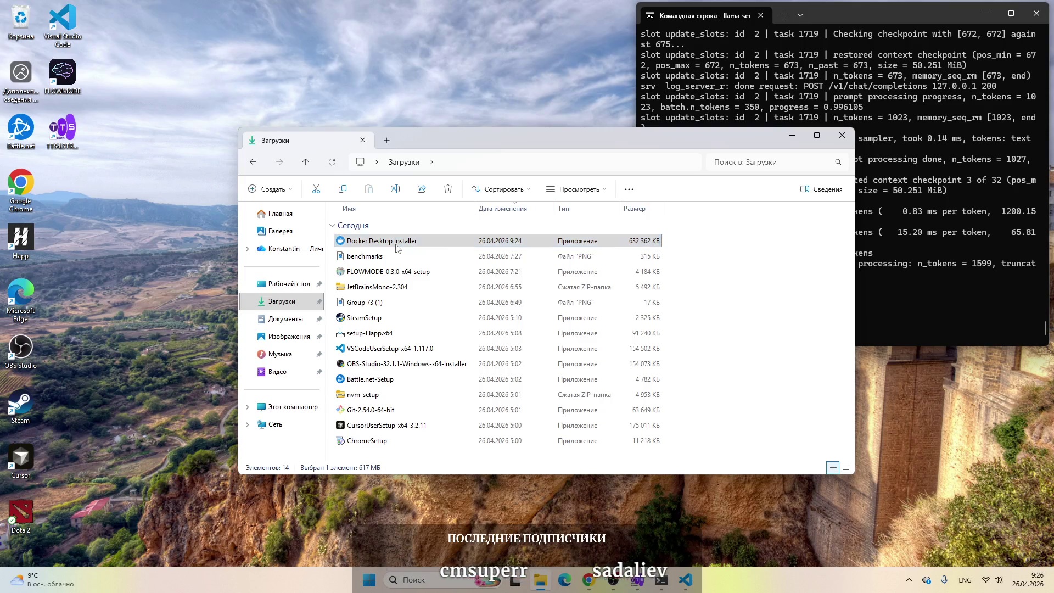
right_click(396, 244)
click(436, 347)
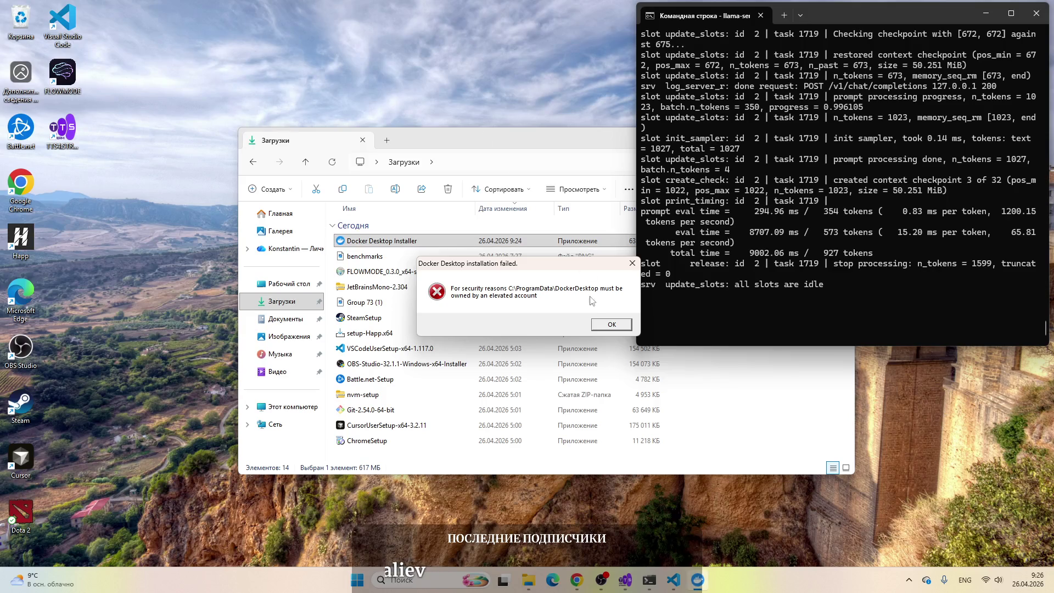
click(611, 325)
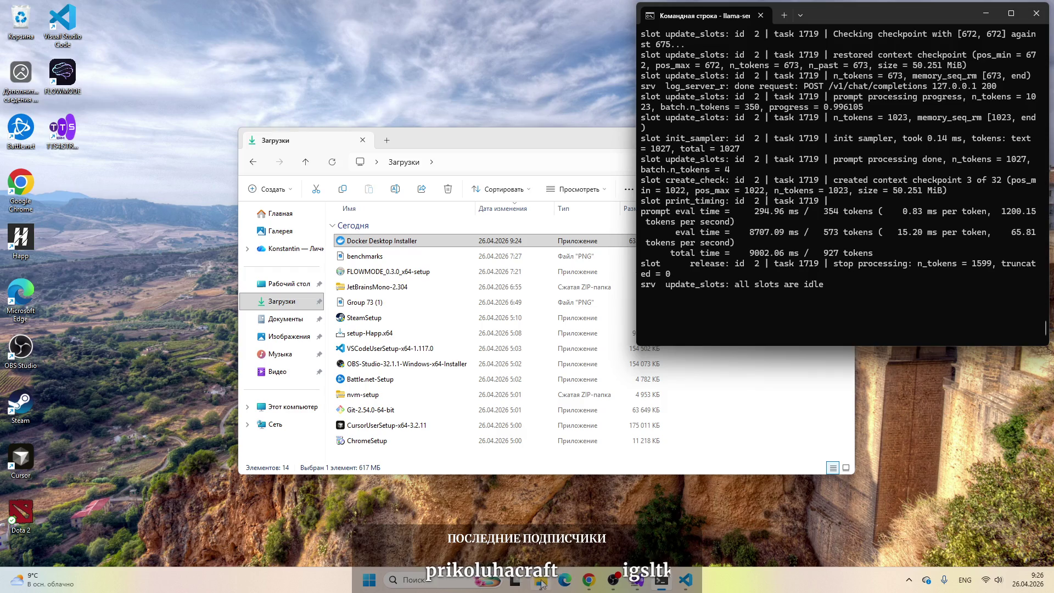
click(589, 579)
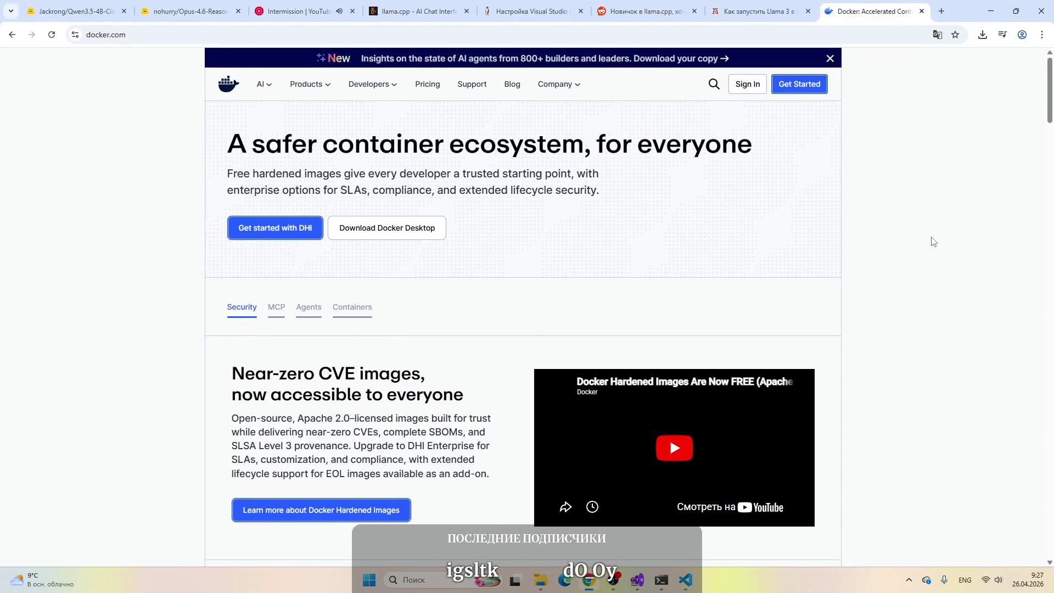
Step: Browse the Docker Desktop download choices and Docker's Get Started page
click(393, 234)
click(394, 234)
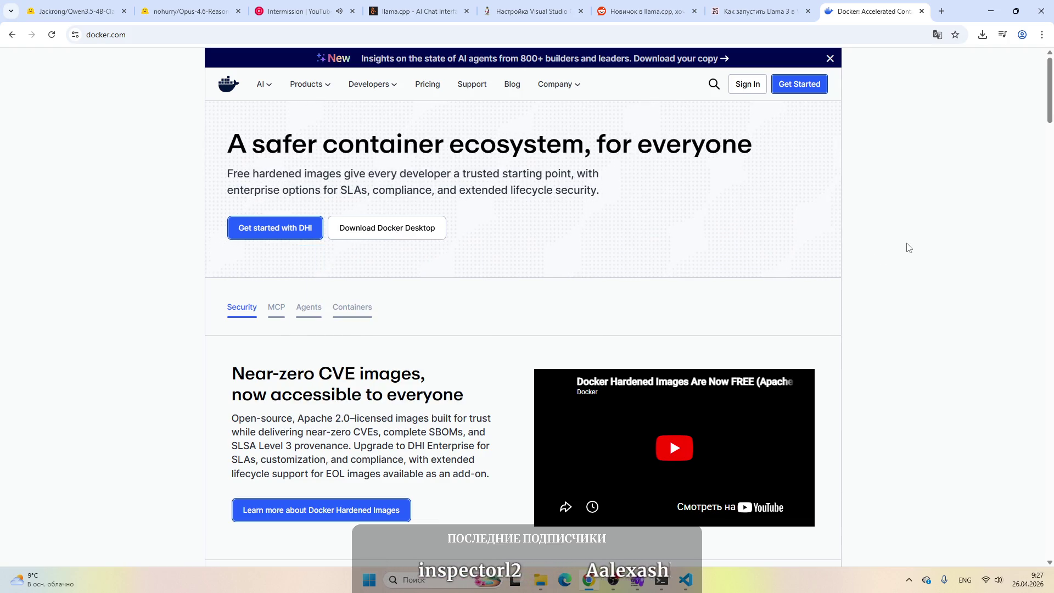
scroll(911, 243, down, 5)
scroll(911, 242, up, 3)
click(799, 88)
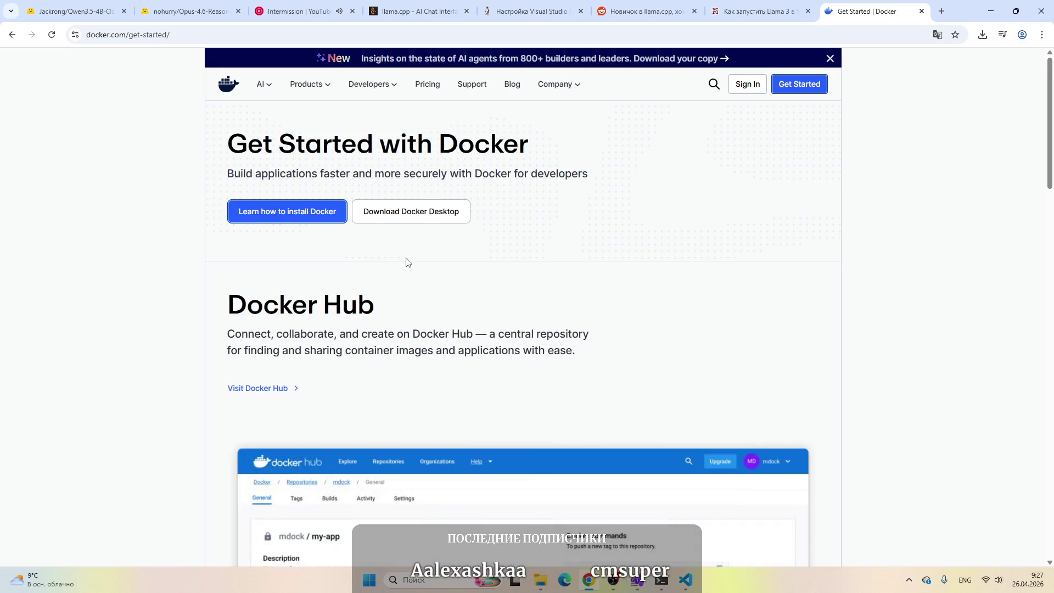
scroll(408, 260, down, 2)
scroll(554, 282, up, 2)
scroll(555, 282, down, 15)
scroll(555, 283, down, 8)
scroll(498, 324, up, 17)
scroll(496, 322, up, 9)
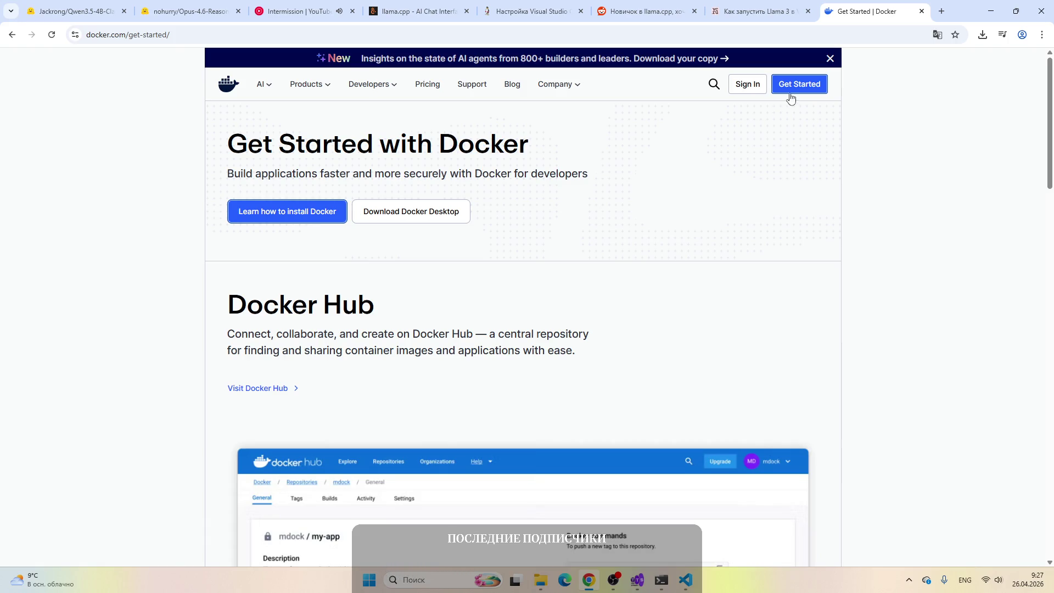
Step: Review the vc.ru, Reddit, llama.cpp and Visual Studio tabs, then rerun the Docker installer from Downloads
click(762, 12)
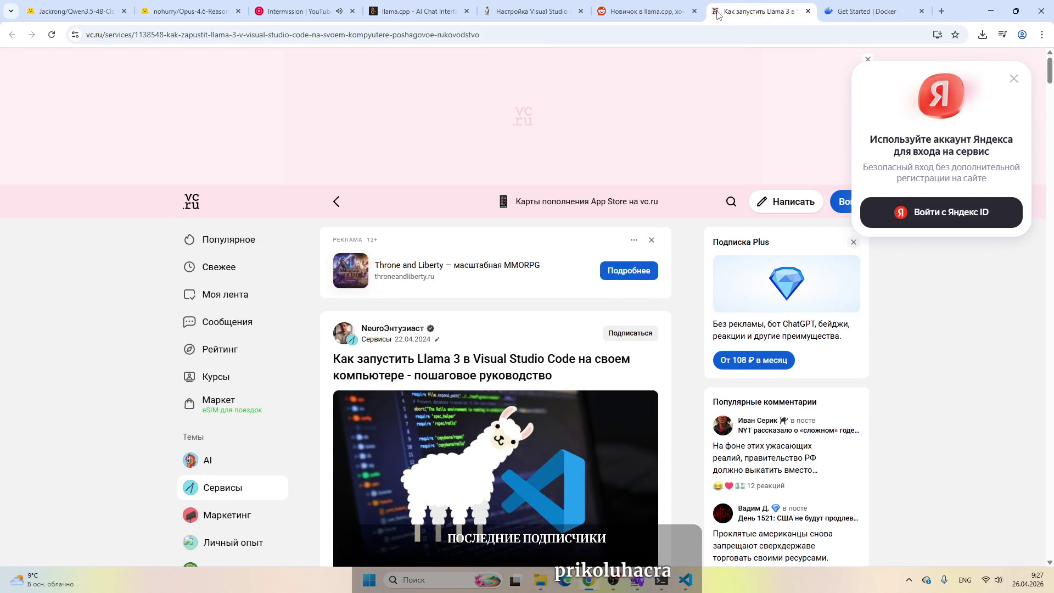
click(648, 12)
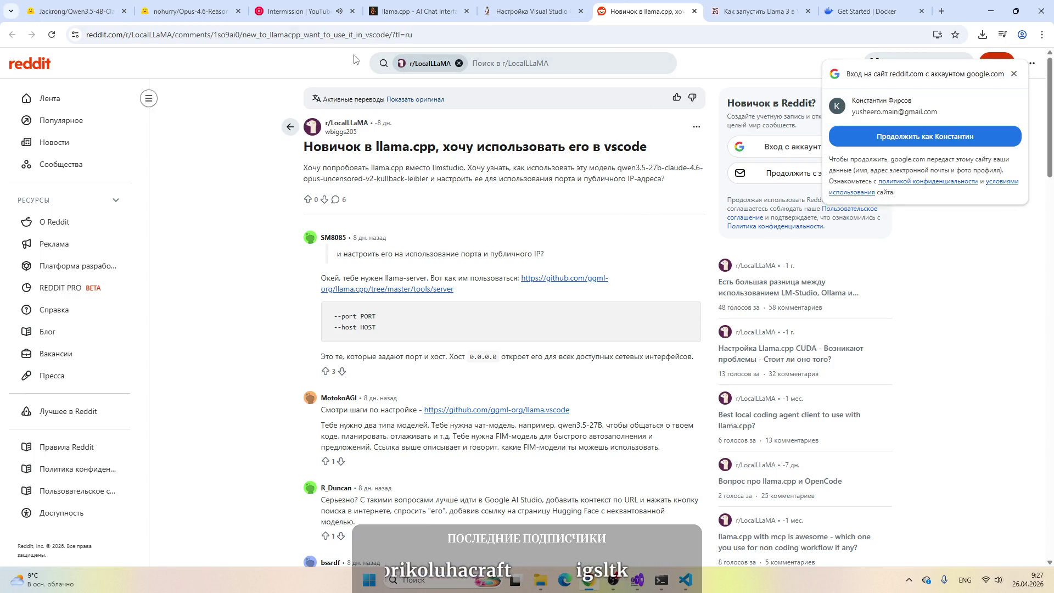
click(428, 11)
click(516, 11)
click(589, 580)
double_click(379, 240)
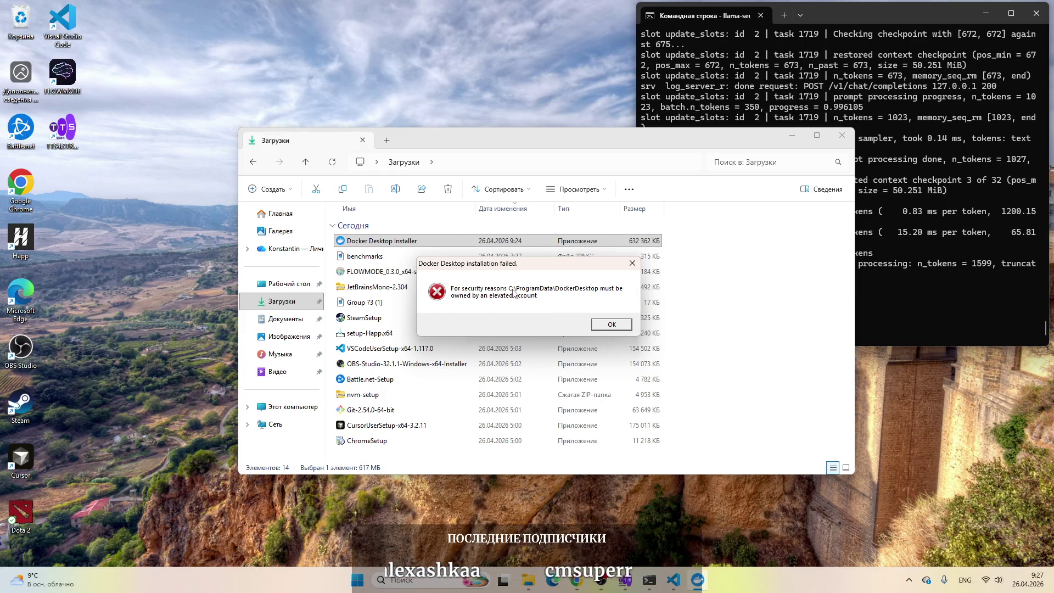
Step: Search Google for the 'For security reasons ... must be owned by an elevated account' error
click(577, 580)
click(941, 11)
text(For securit)
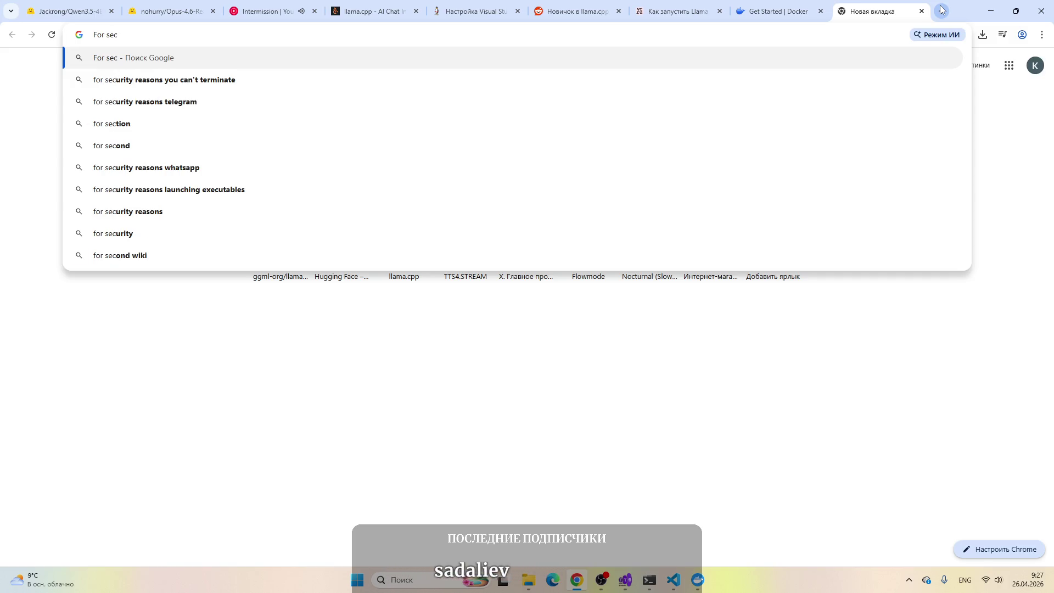
text(y)
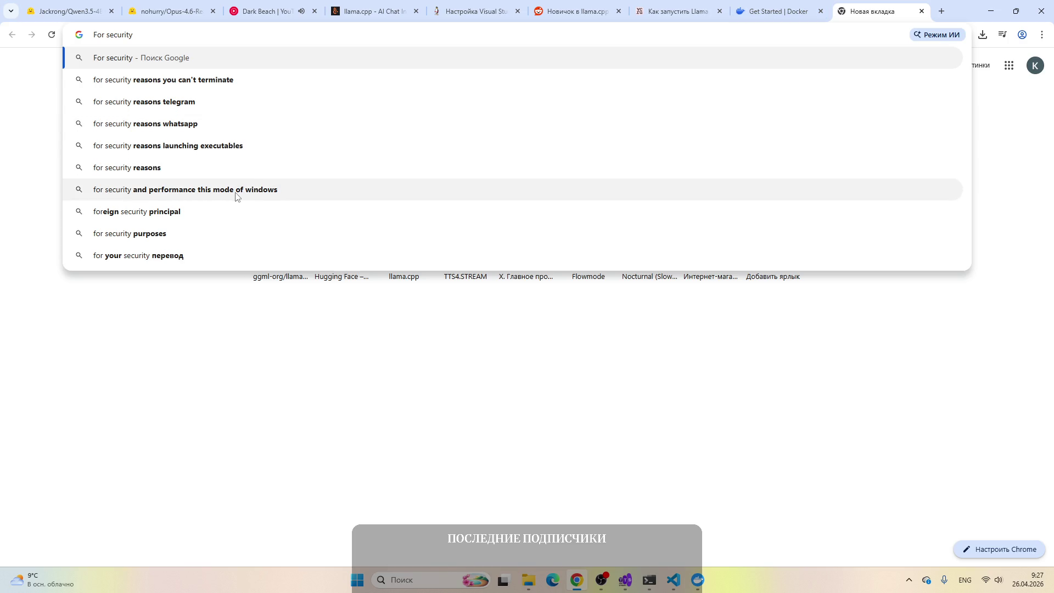
text( reasons)
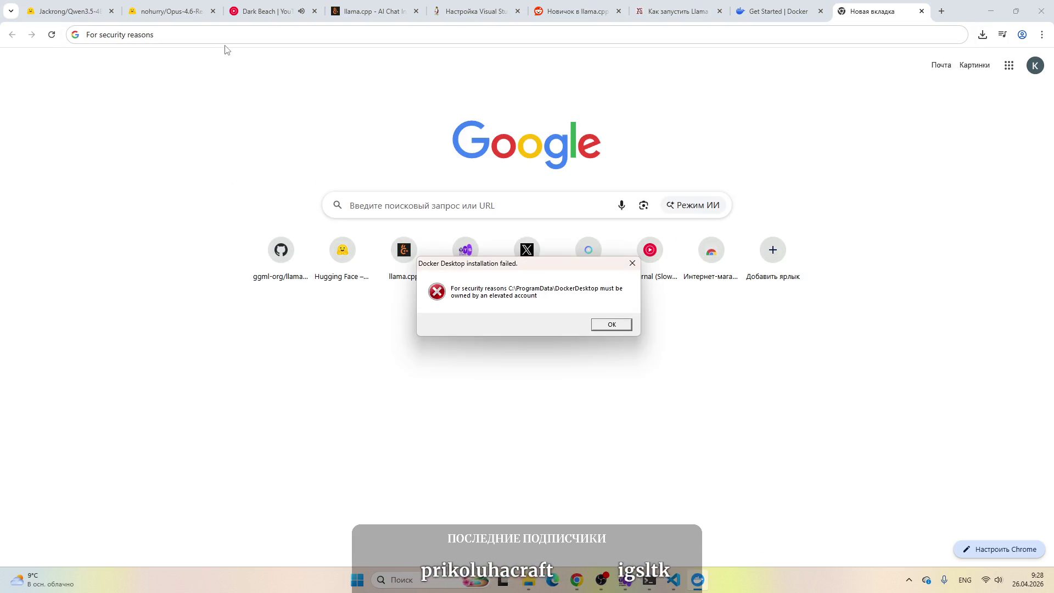
key(Return)
text(must)
click(247, 80)
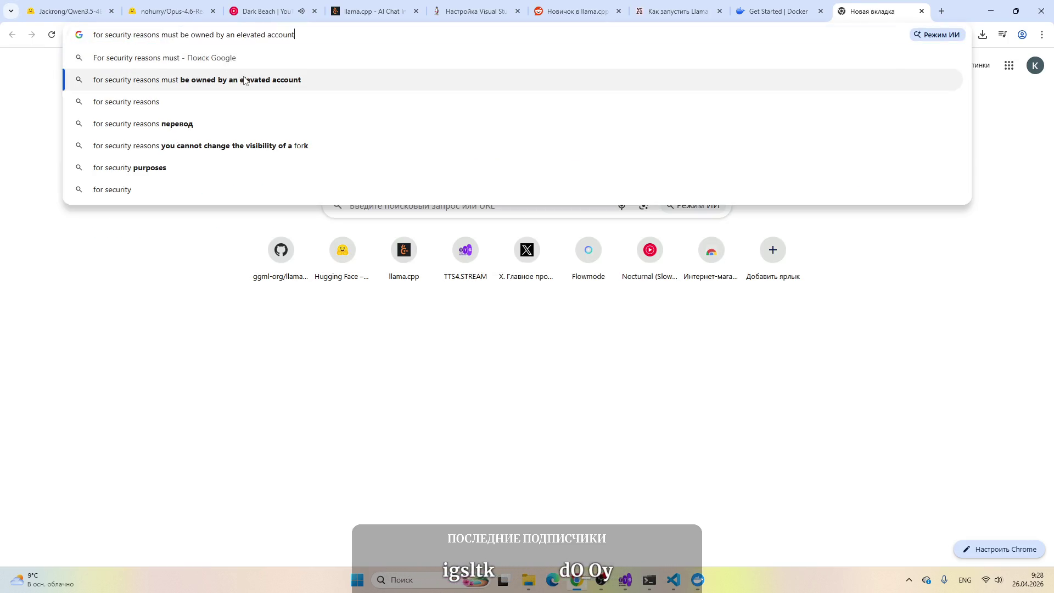
Step: Open the forums.docker.com result in a new tab and view it
right_click(262, 175)
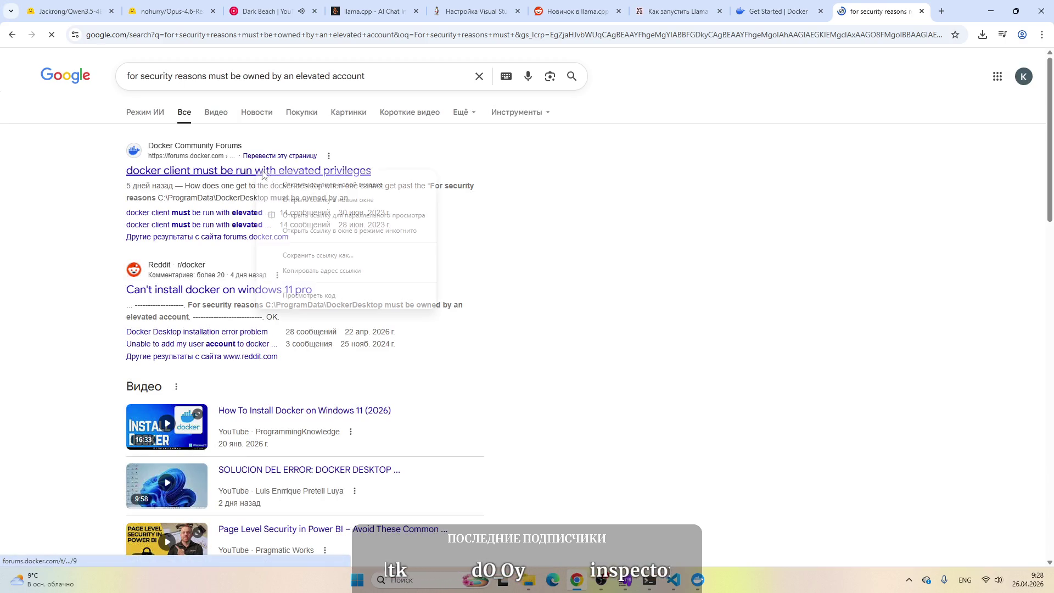
click(285, 183)
click(877, 5)
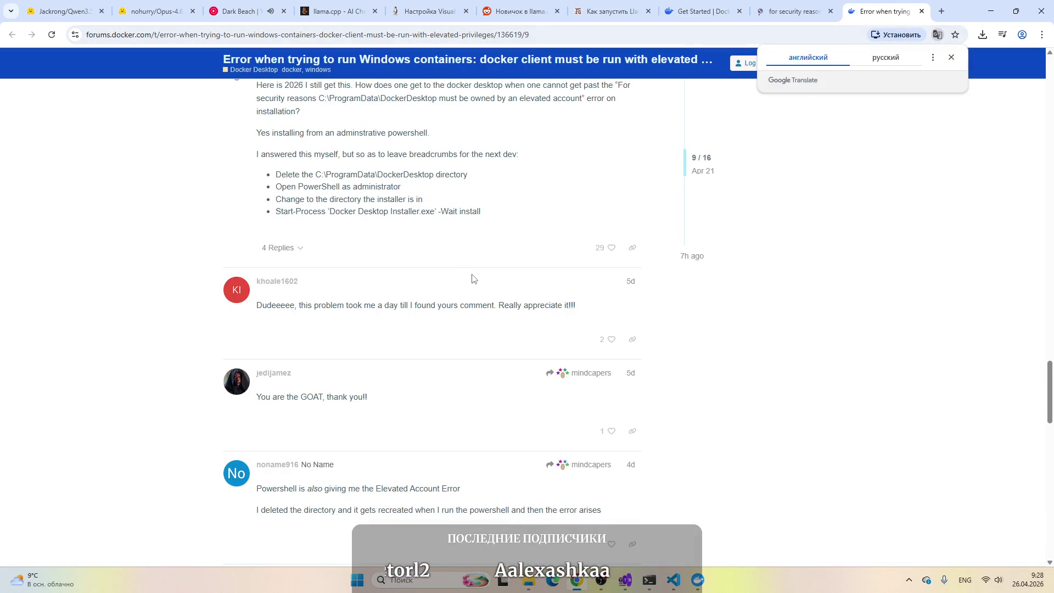
Step: Read the forum post's fix steps, then minimize Chrome and show File Explorer's Downloads folder
scroll(393, 302, up, 3)
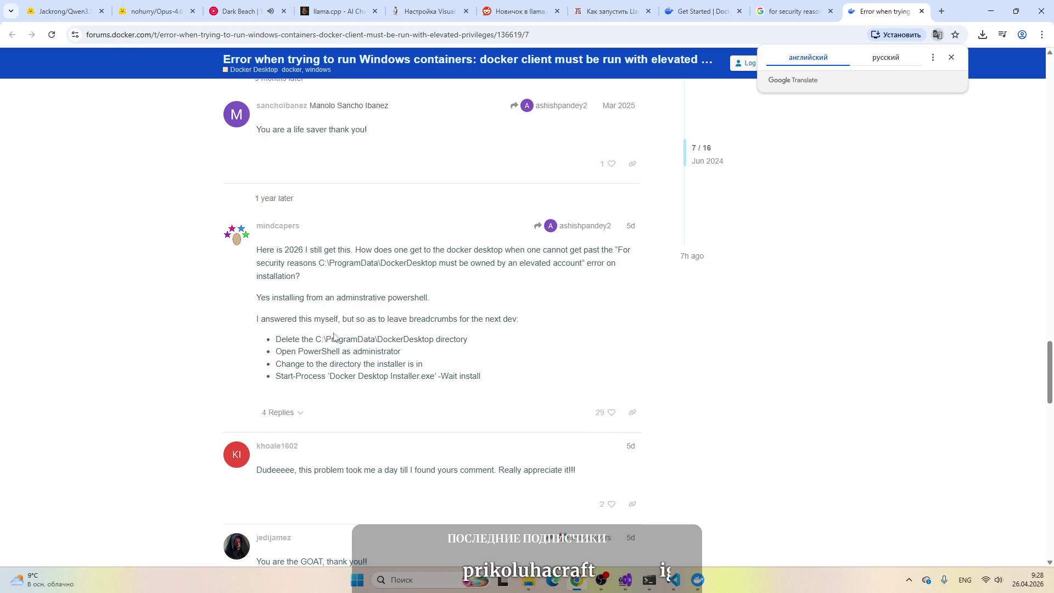
key(super+d)
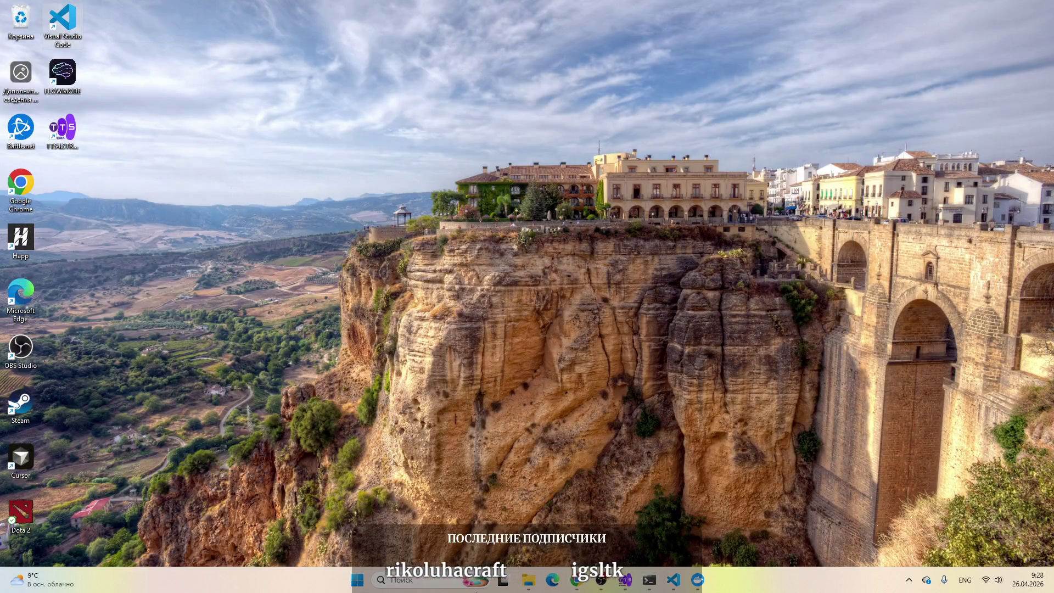
click(525, 586)
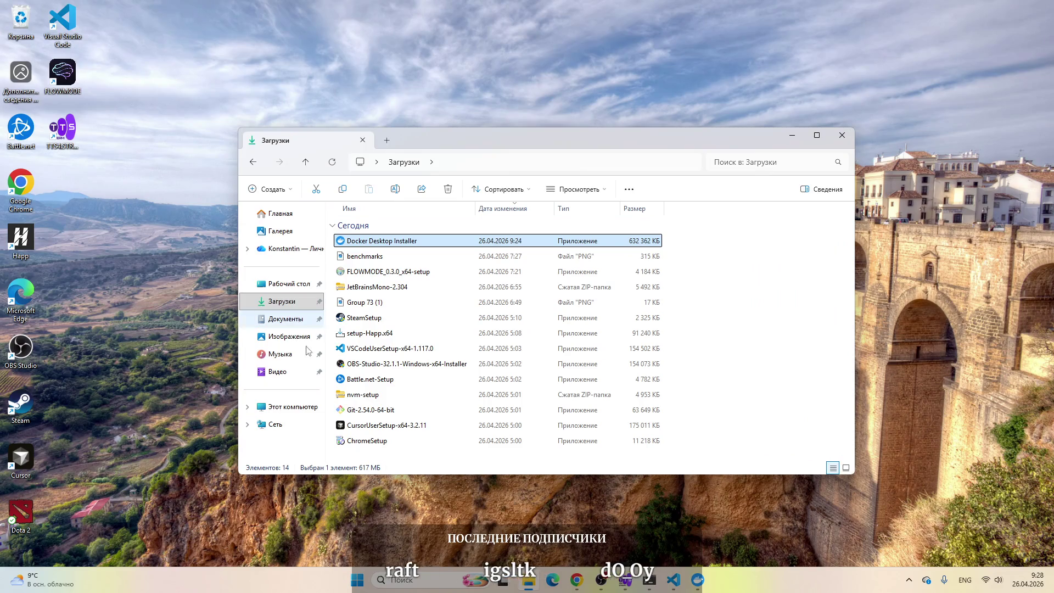
Step: Browse This PC > C: > Program Files (x86), go back up, and close File Explorer
click(290, 409)
double_click(368, 244)
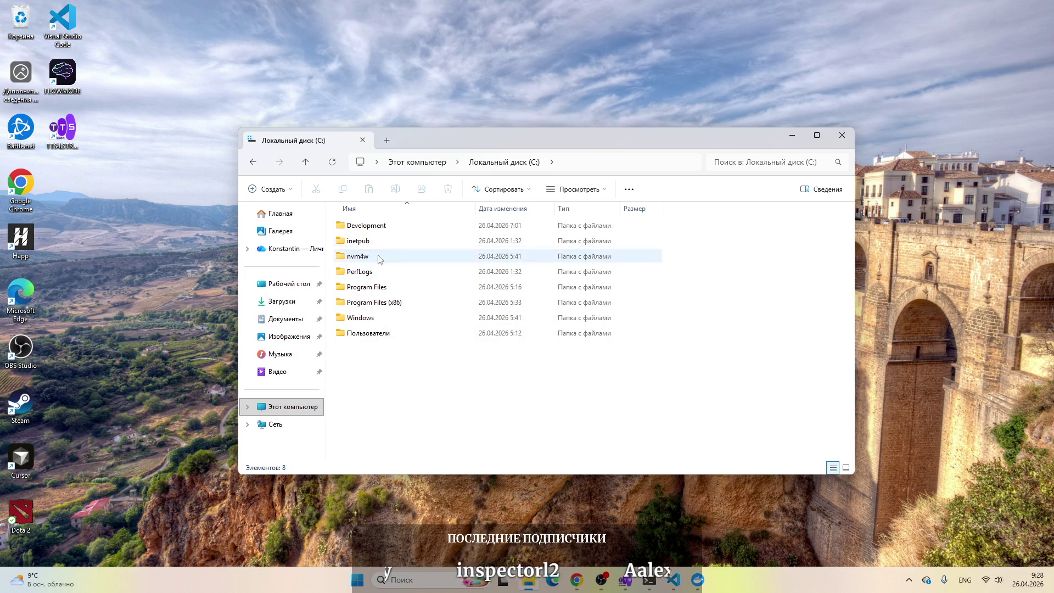
double_click(384, 305)
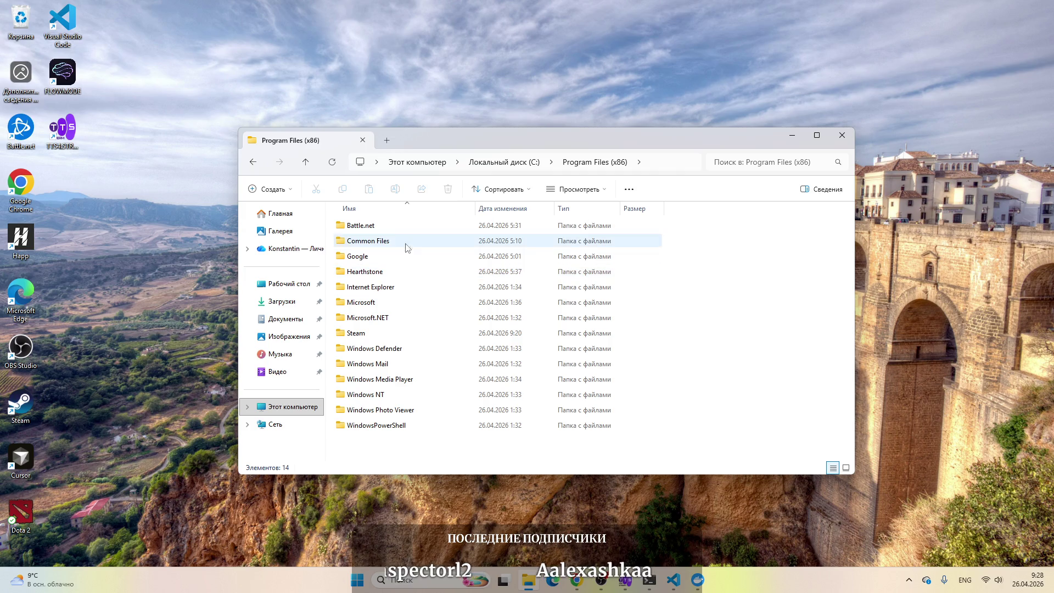
click(306, 162)
click(306, 162)
click(842, 136)
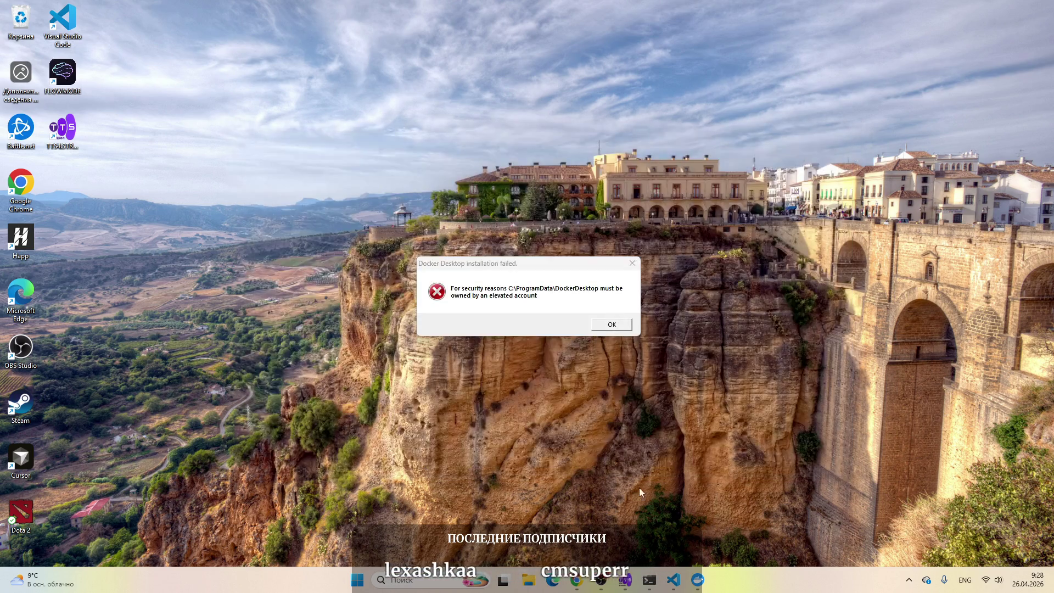
Step: Dismiss the Docker installation error and search Windows for 'poer' to find PowerShell
click(630, 328)
click(620, 329)
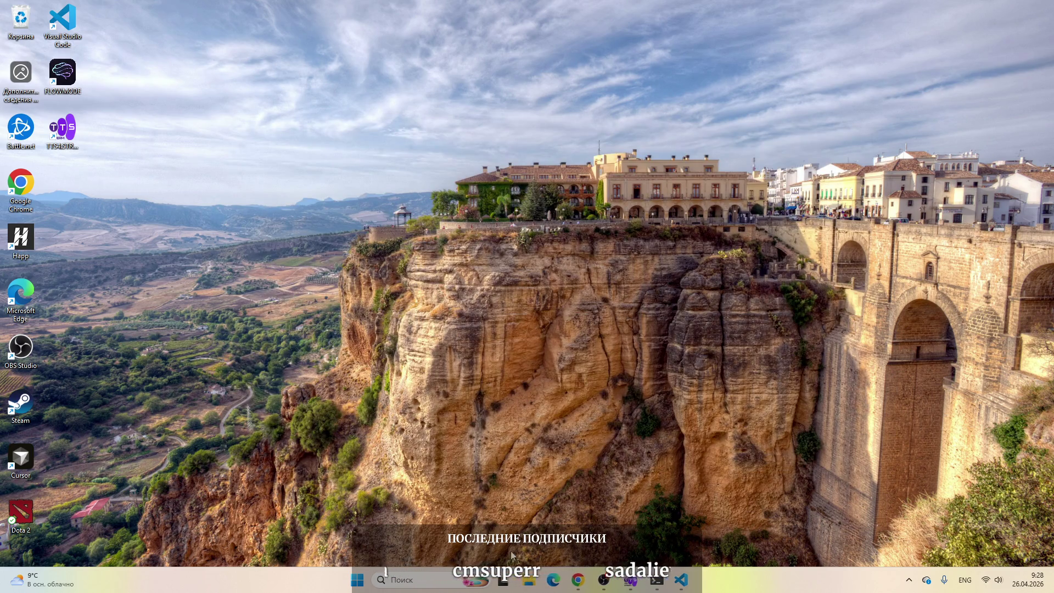
click(401, 580)
text(poer)
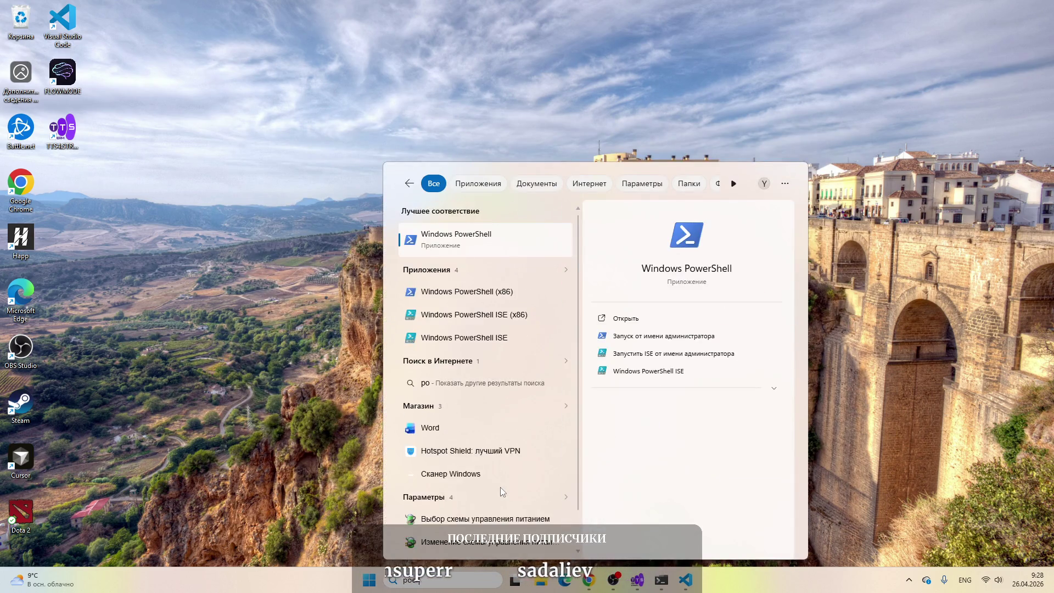
Step: Launch Windows PowerShell and move its window toward the screen centre
click(461, 235)
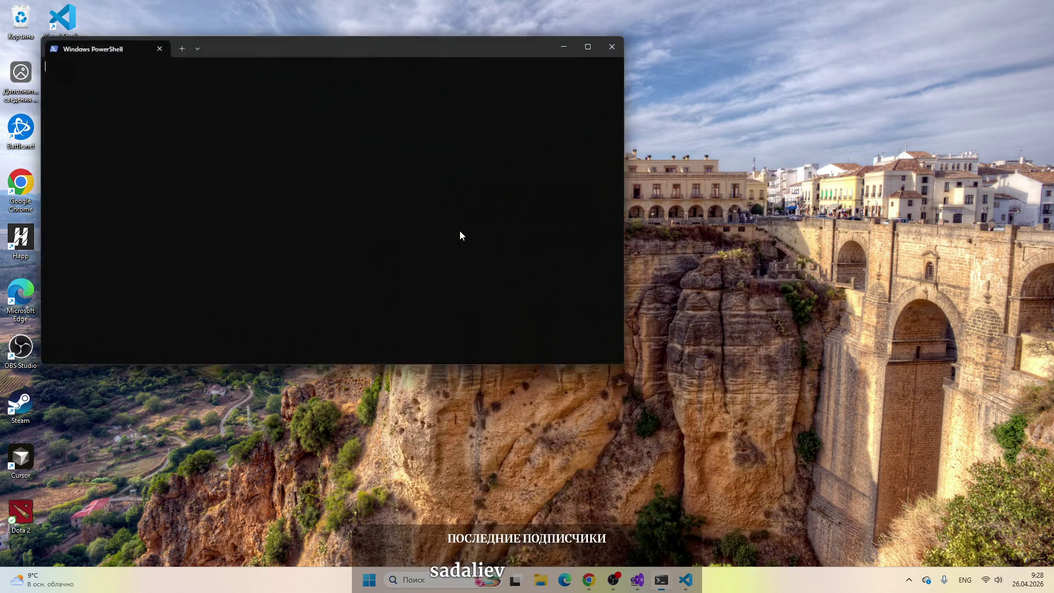
drag(288, 42, 506, 71)
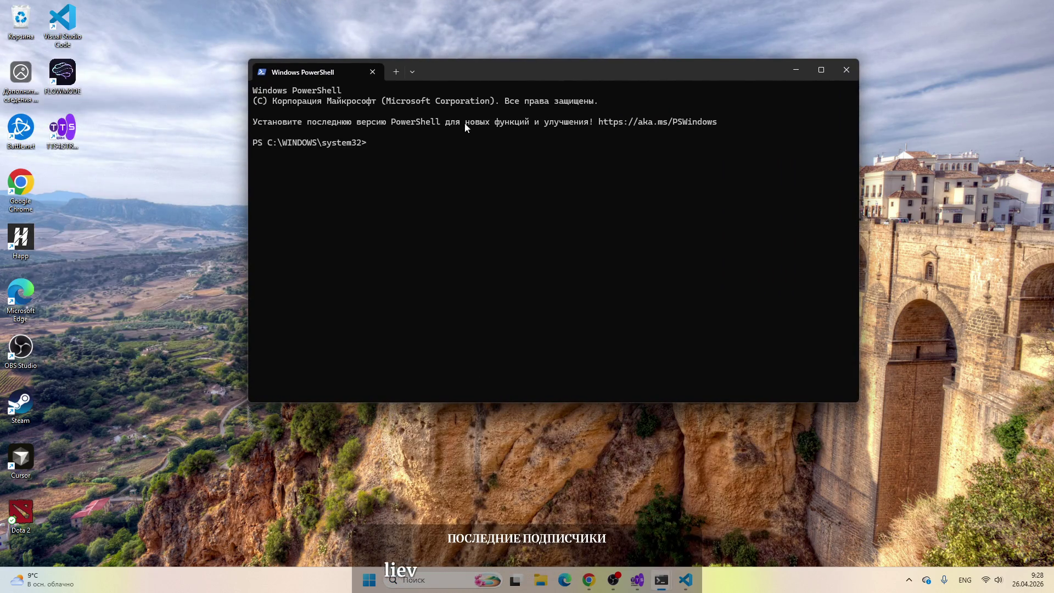
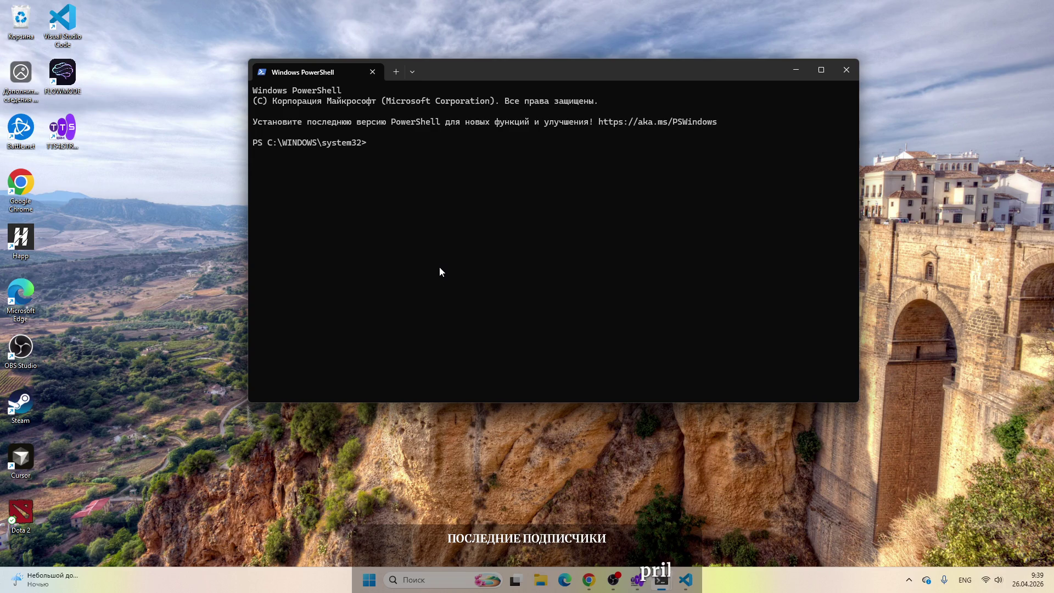
Step: Mute the stream microphone in the streaming software, briefly bringing PowerShell back to the front
click(589, 580)
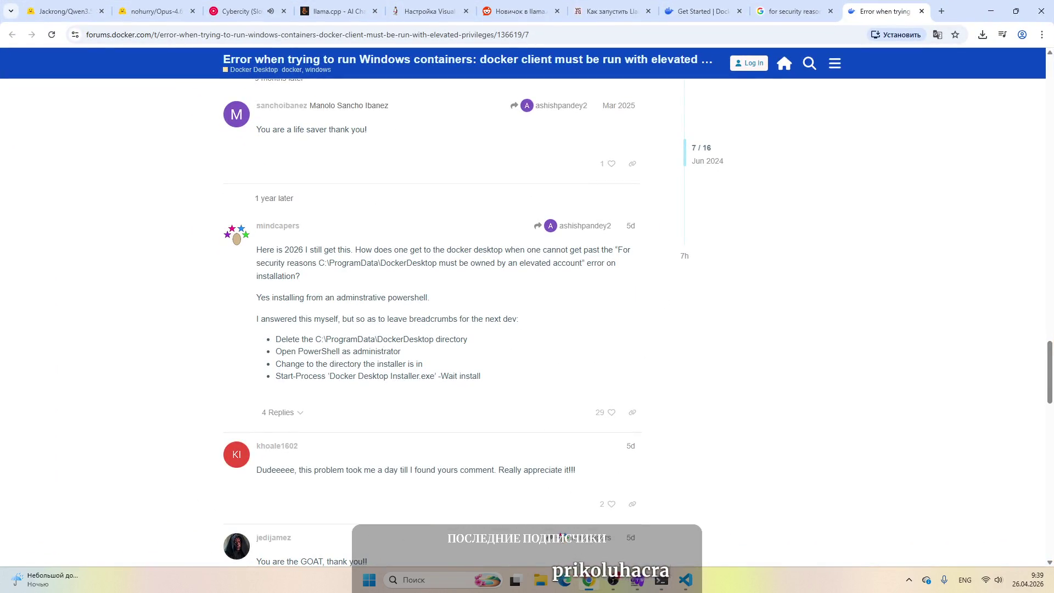
click(615, 583)
click(260, 521)
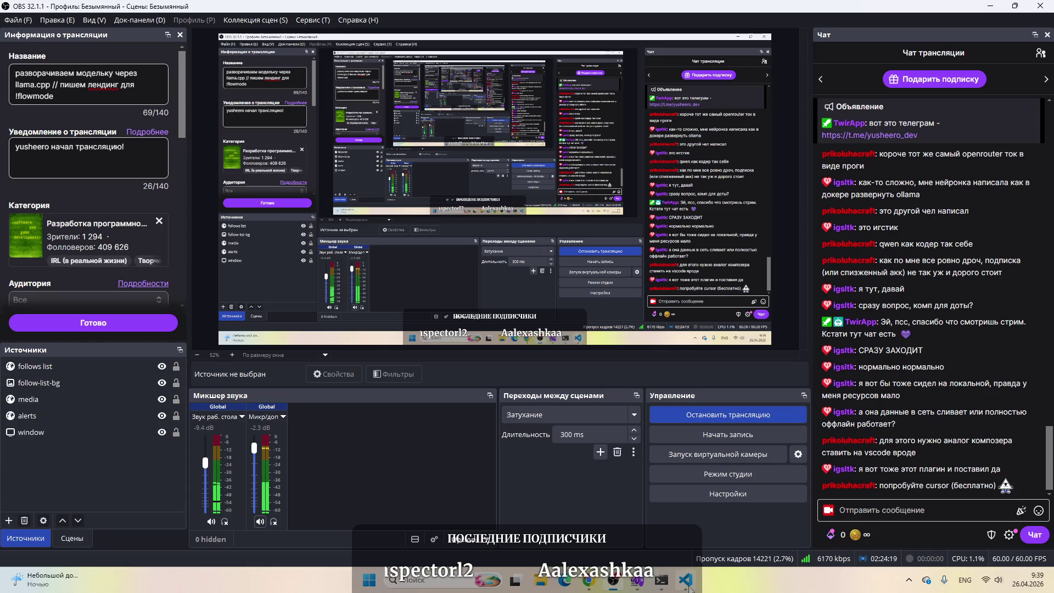
mouse_move(686, 584)
click(697, 513)
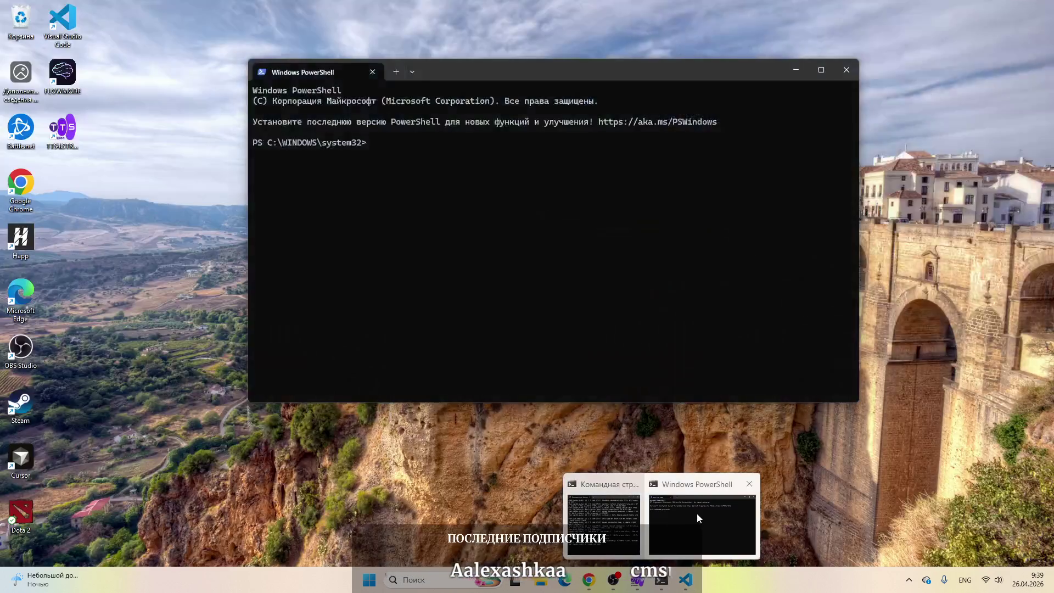
key(alt+Tab)
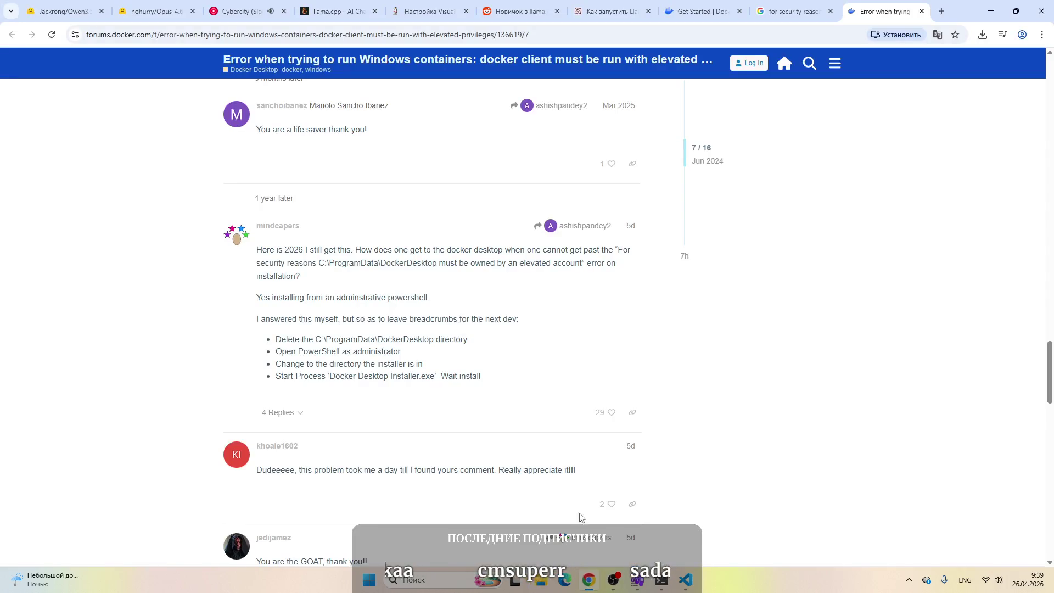
Step: Step through the search, Docker forum and Reddit tabs to the linux.org.ru VS Code LLama article
click(589, 580)
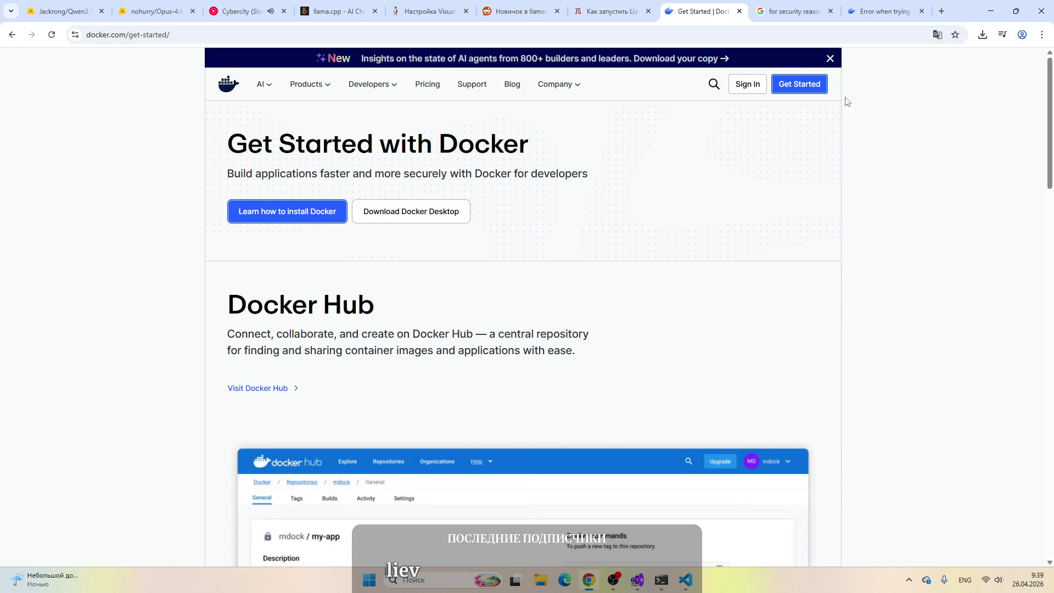
click(778, 10)
click(870, 5)
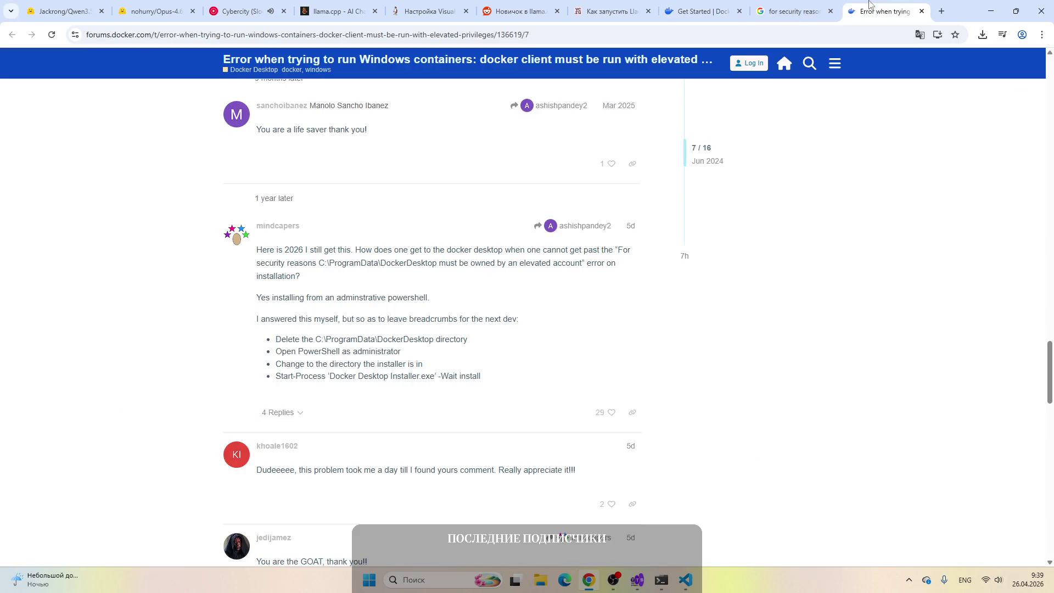
click(516, 10)
click(426, 4)
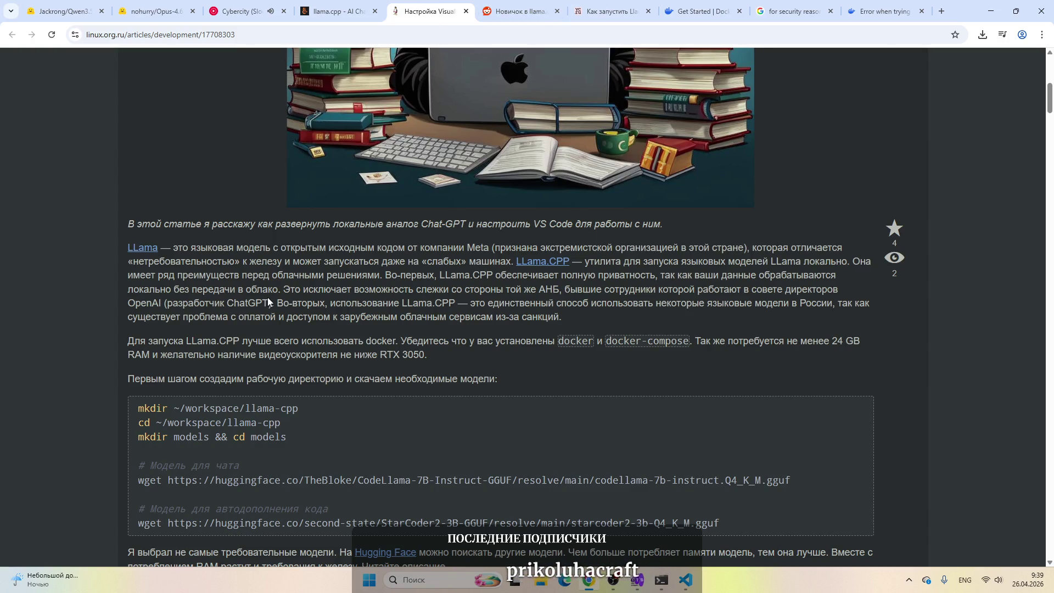
scroll(268, 298, up, 8)
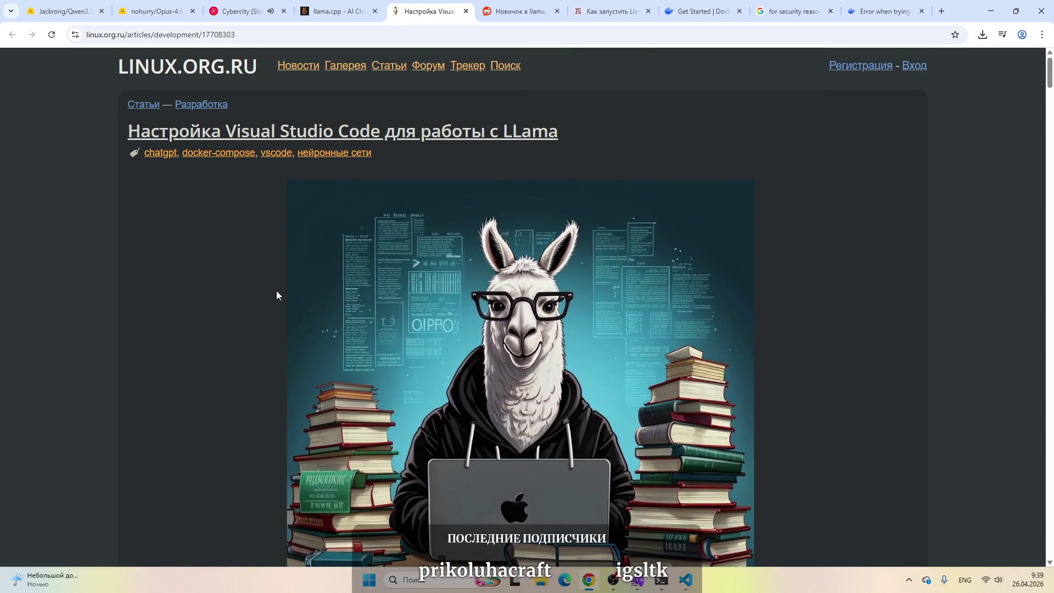
scroll(293, 260, down, 6)
scroll(319, 407, up, 6)
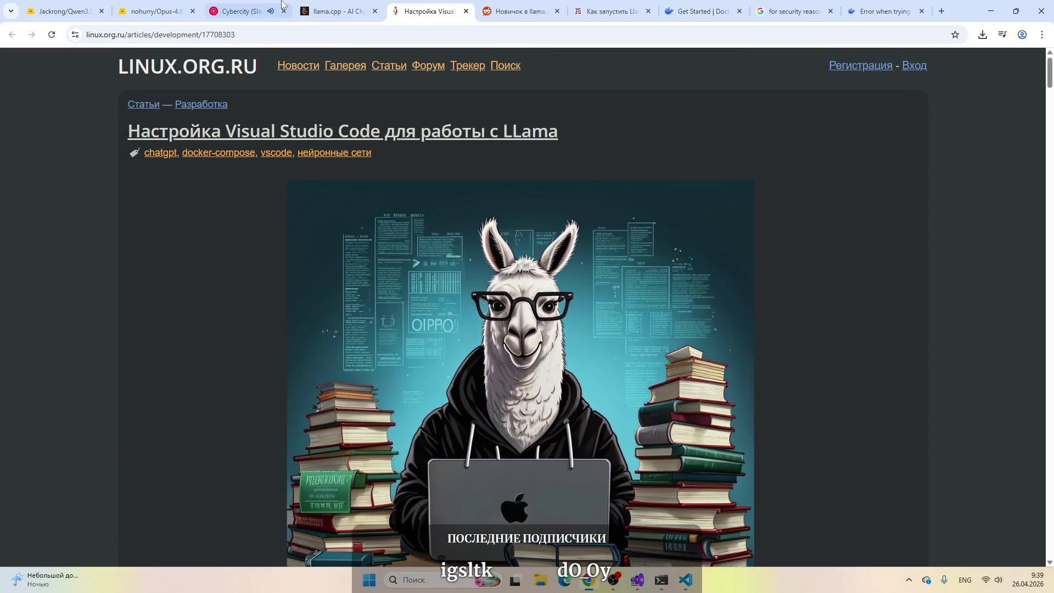
Step: In a new tab, Google 'Как запустить локального кодинг агента' using the Russian layout
click(943, 11)
key(alt+shift)
text(К)
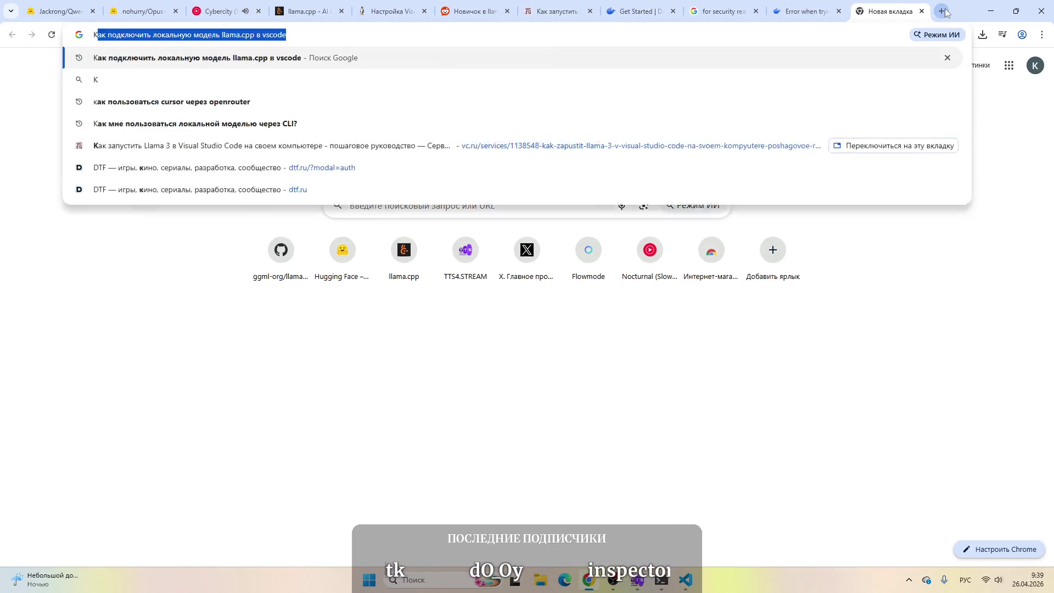
text(ак запустить лок)
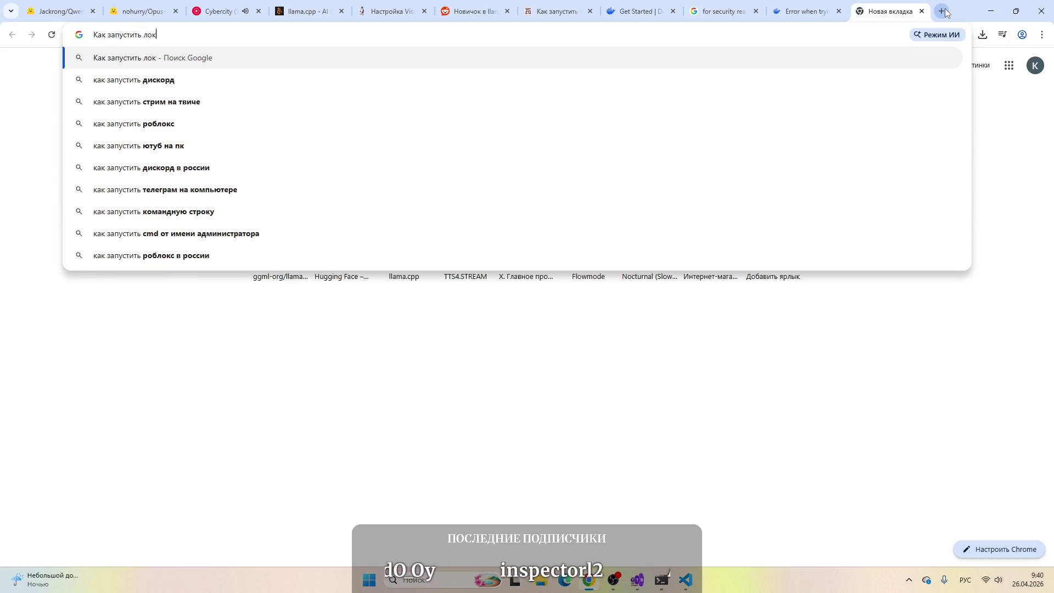
text(ального коди)
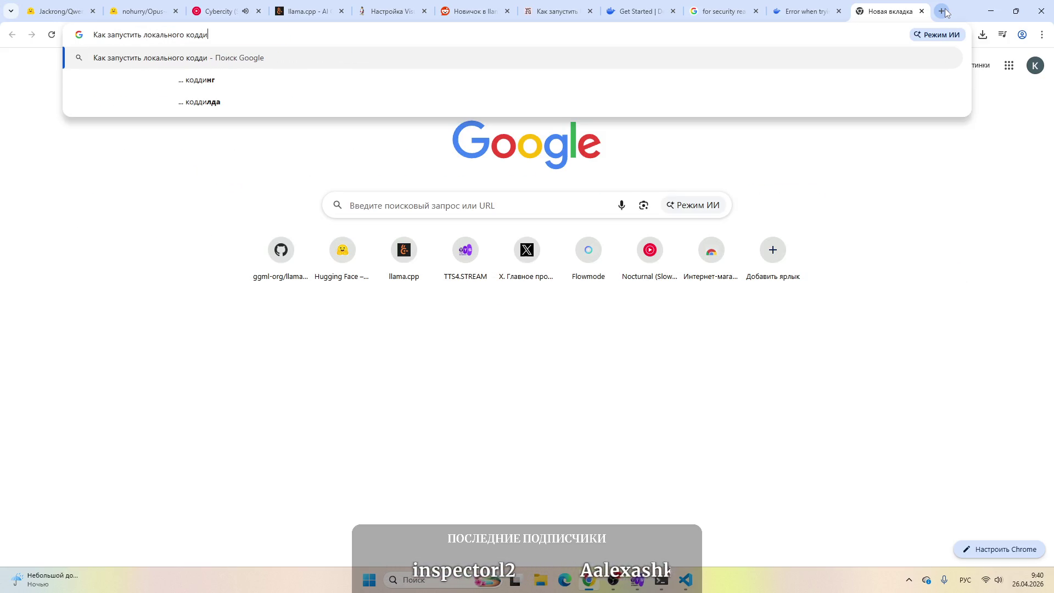
text(нг агента)
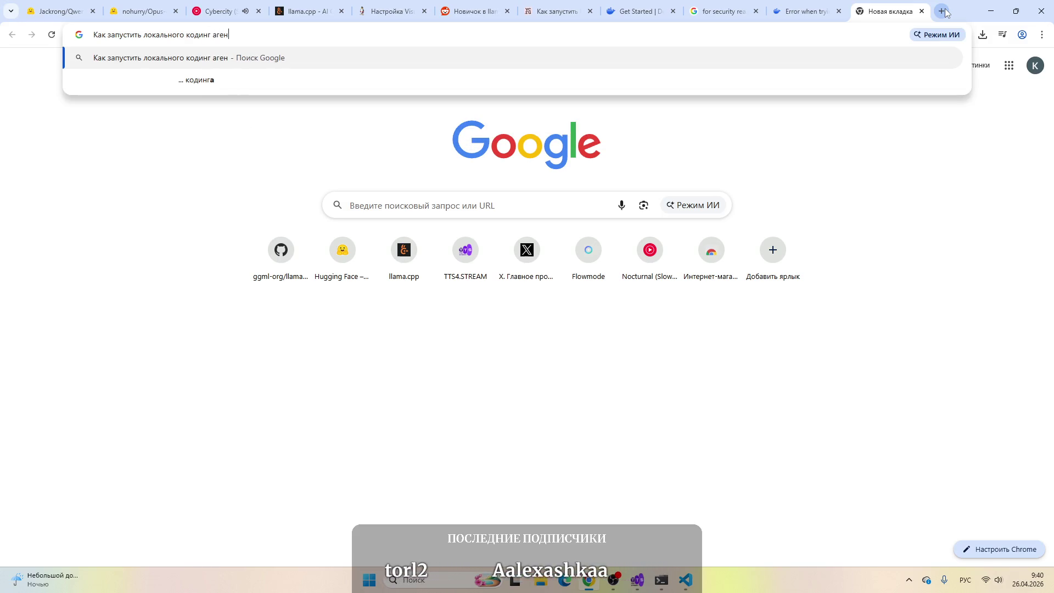
key(Return)
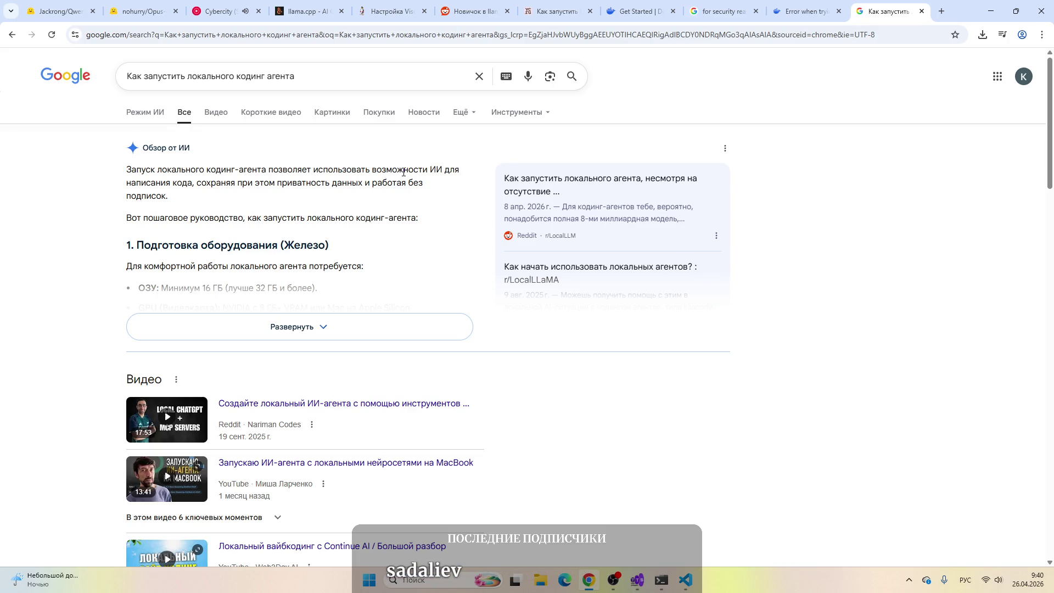
Step: Expand the full AI overview and scroll through the search results
click(231, 335)
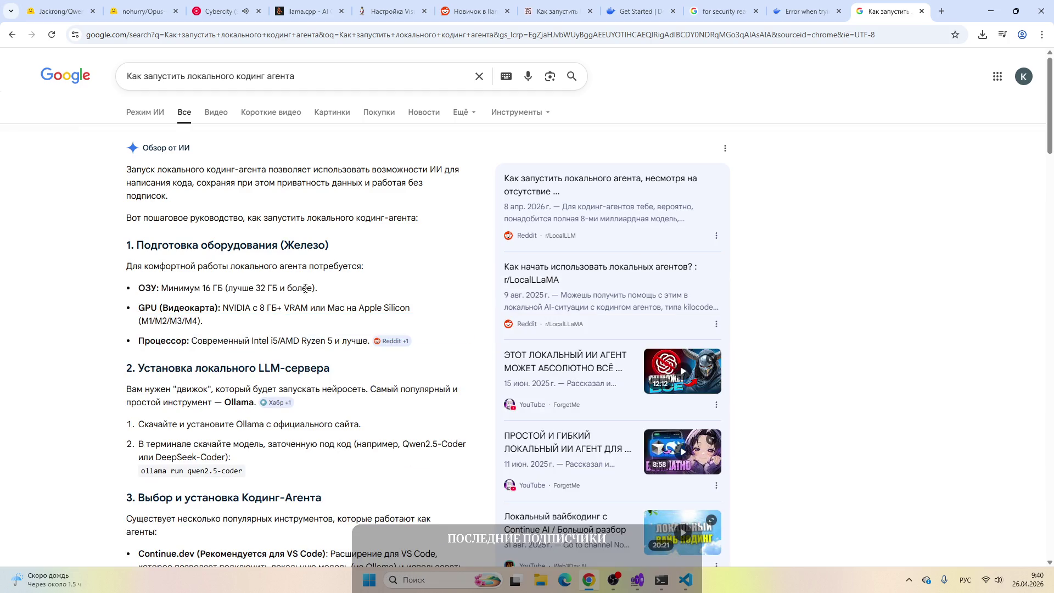
scroll(422, 292, down, 1)
scroll(422, 291, down, 2)
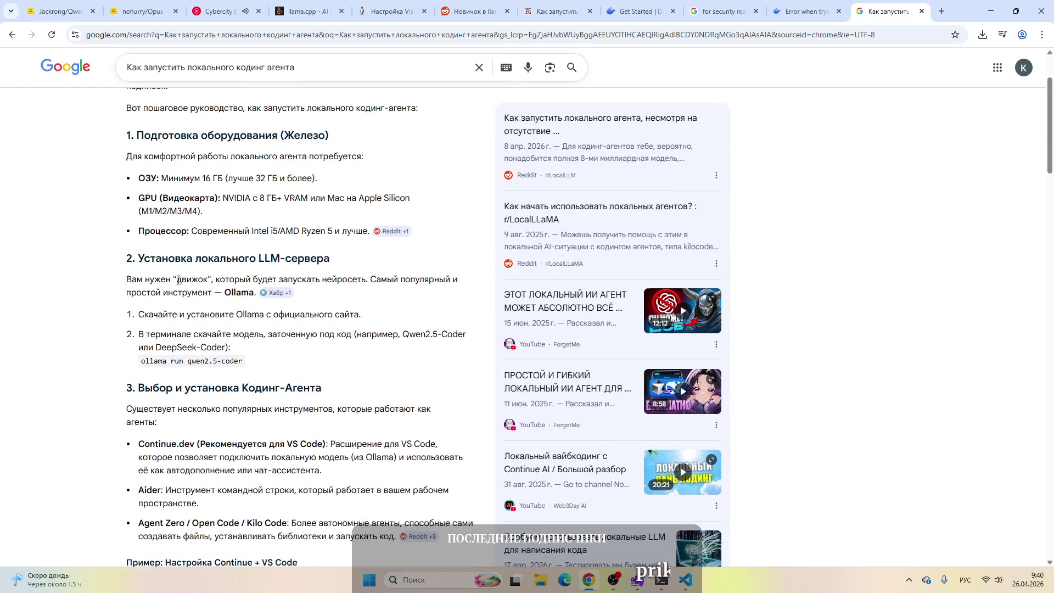
scroll(384, 307, down, 2)
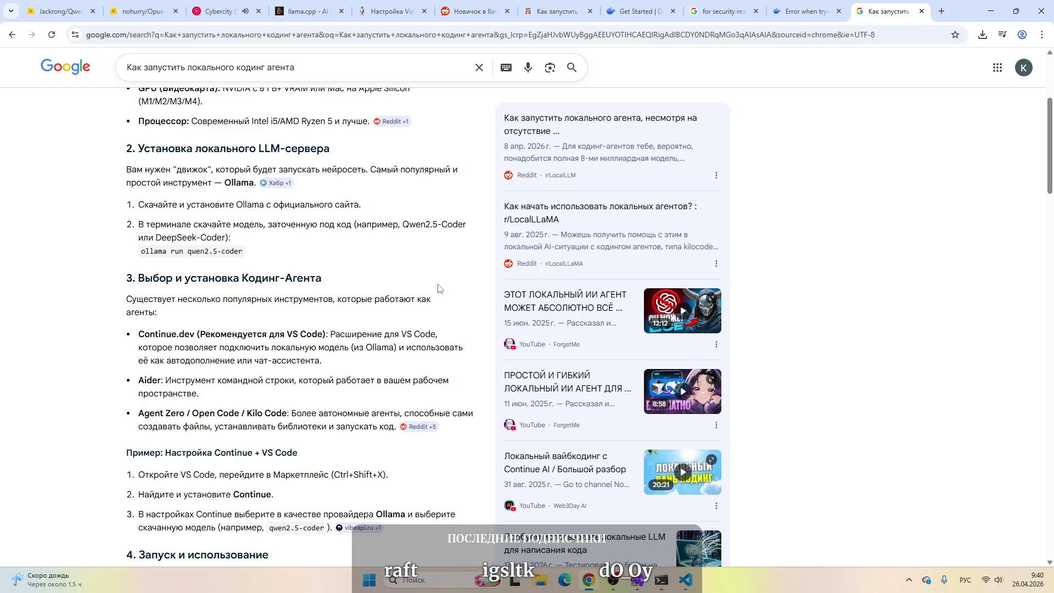
scroll(438, 289, down, 3)
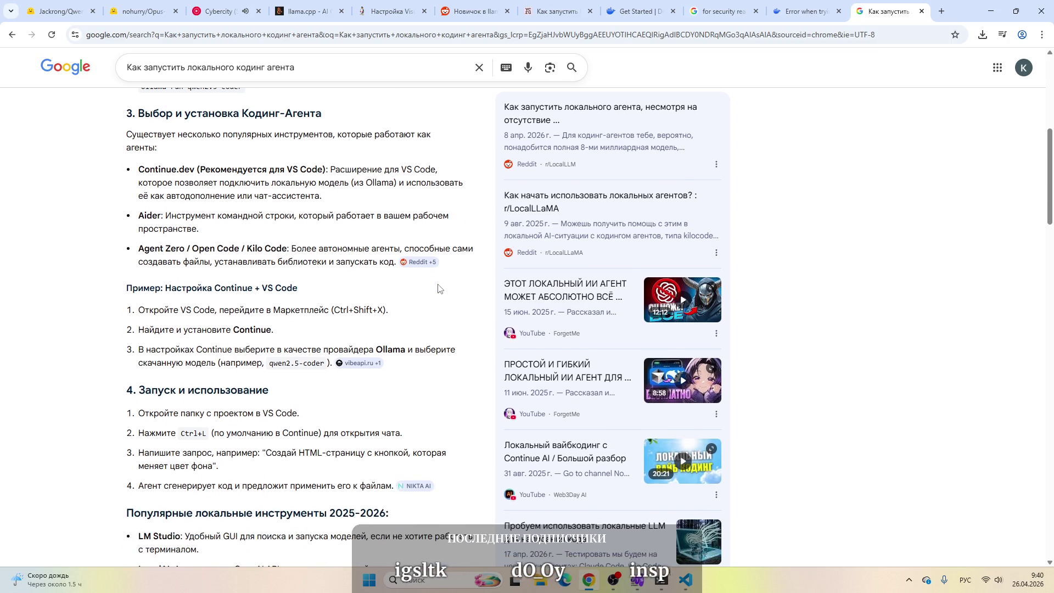
scroll(438, 288, down, 3)
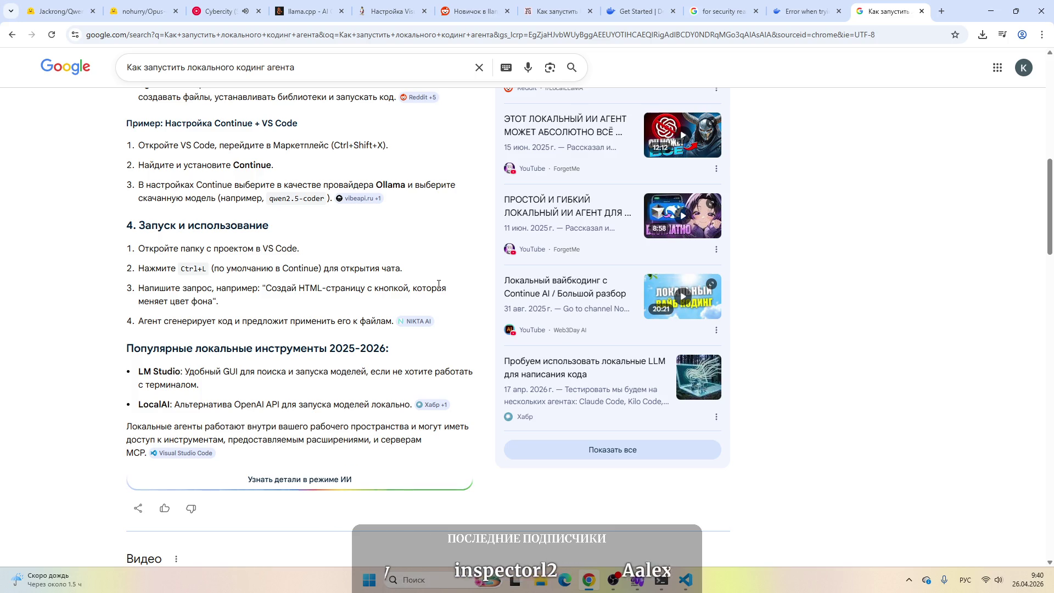
scroll(438, 284, down, 8)
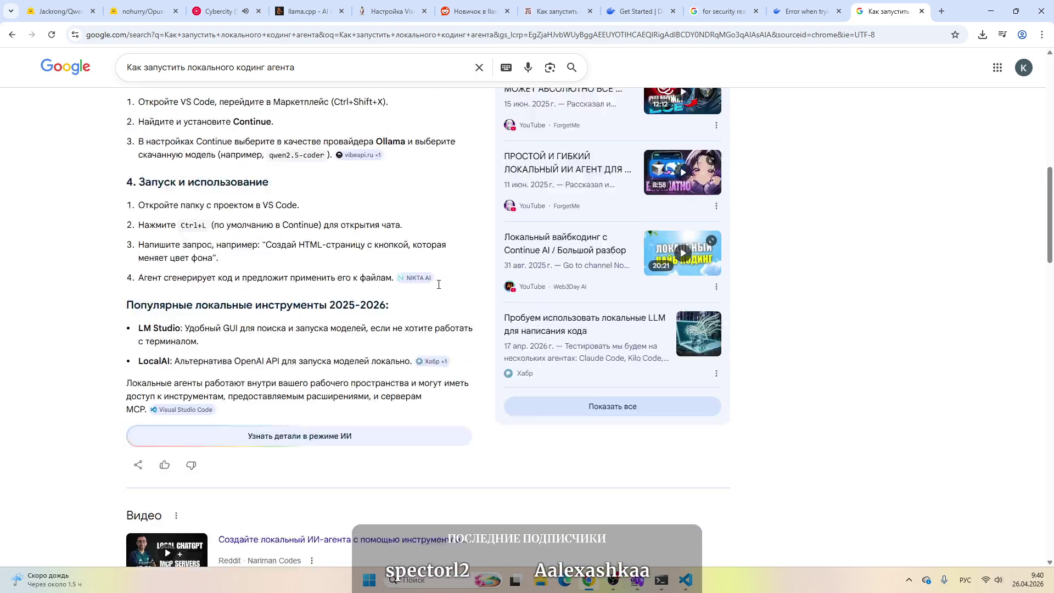
scroll(438, 284, down, 3)
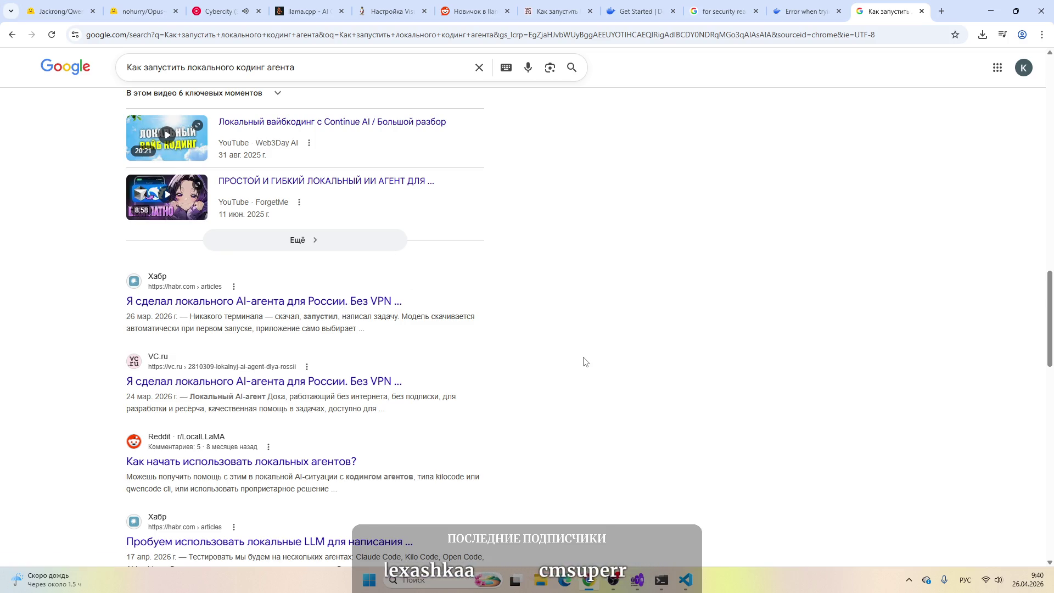
scroll(236, 302, down, 1)
Step: Open the Habr result in a new background tab
right_click(237, 302)
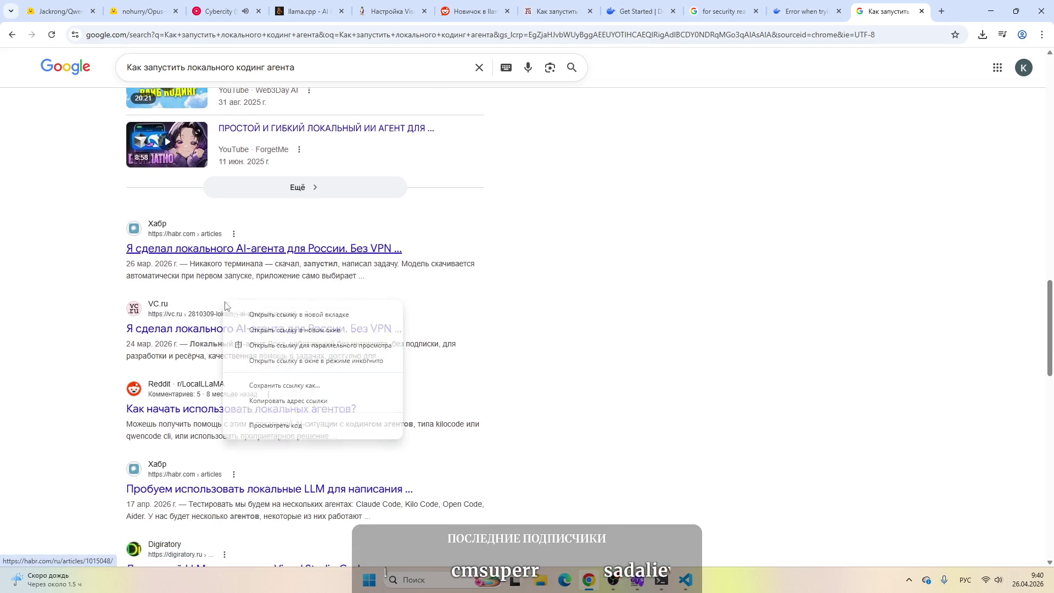
key(Escape)
right_click(240, 250)
click(258, 259)
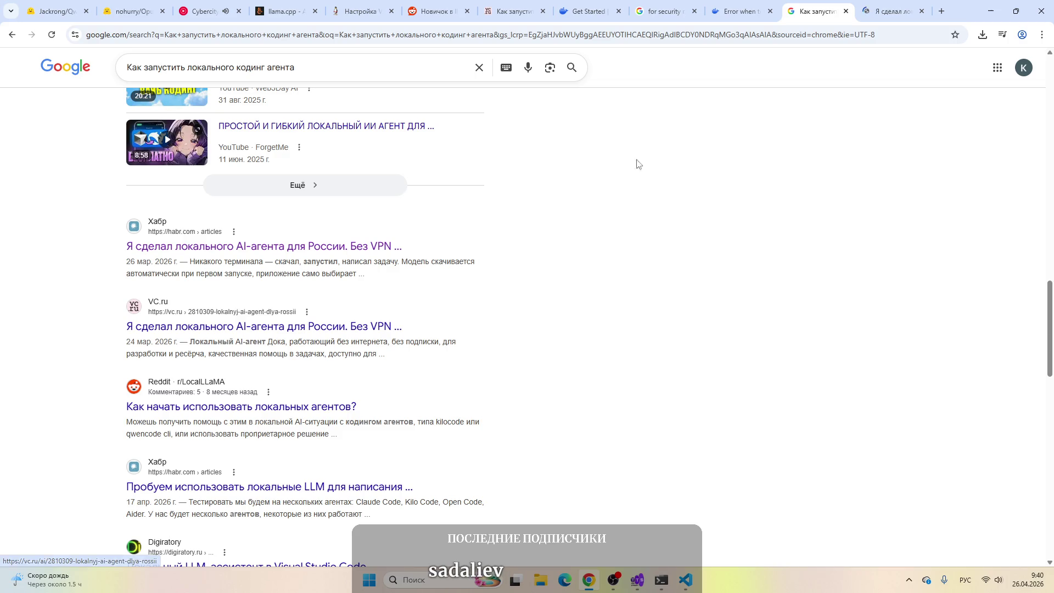
Step: Read through the Habr Doka article and follow its link to the dokaai.ru site
click(892, 11)
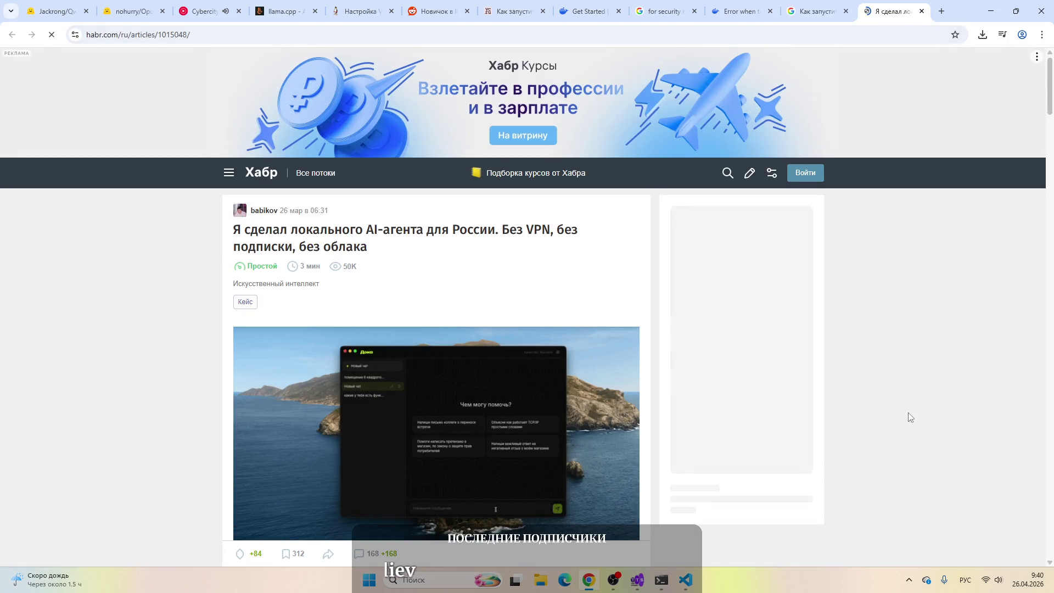
scroll(909, 360, down, 5)
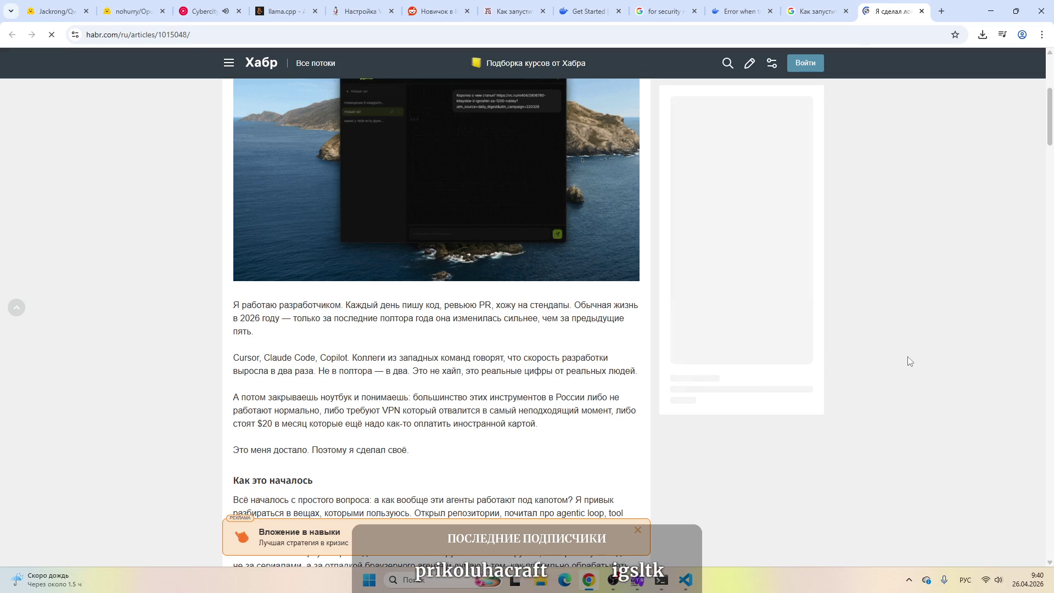
scroll(907, 357, down, 2)
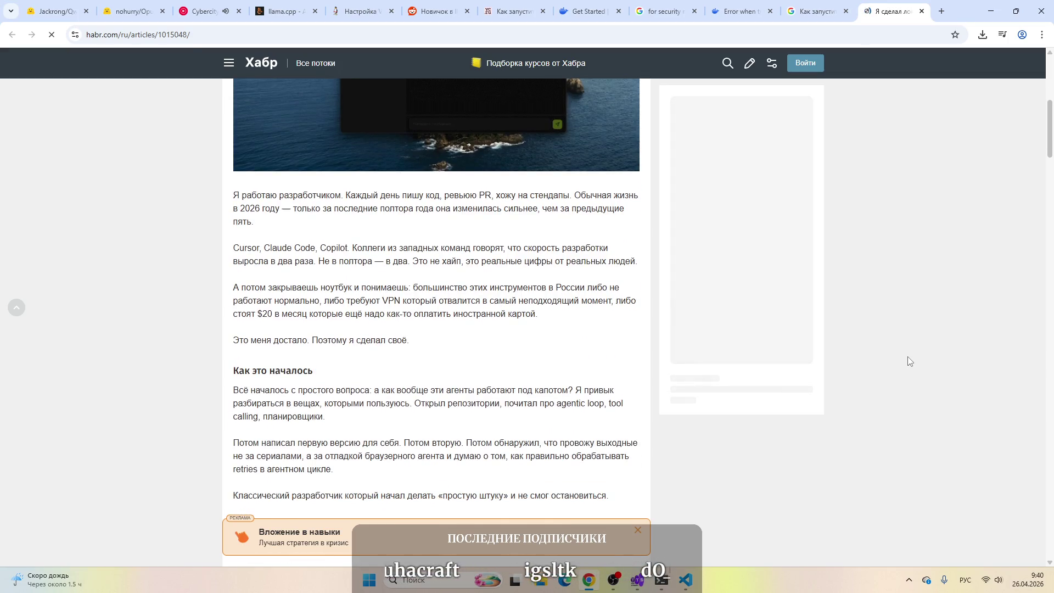
scroll(909, 360, down, 7)
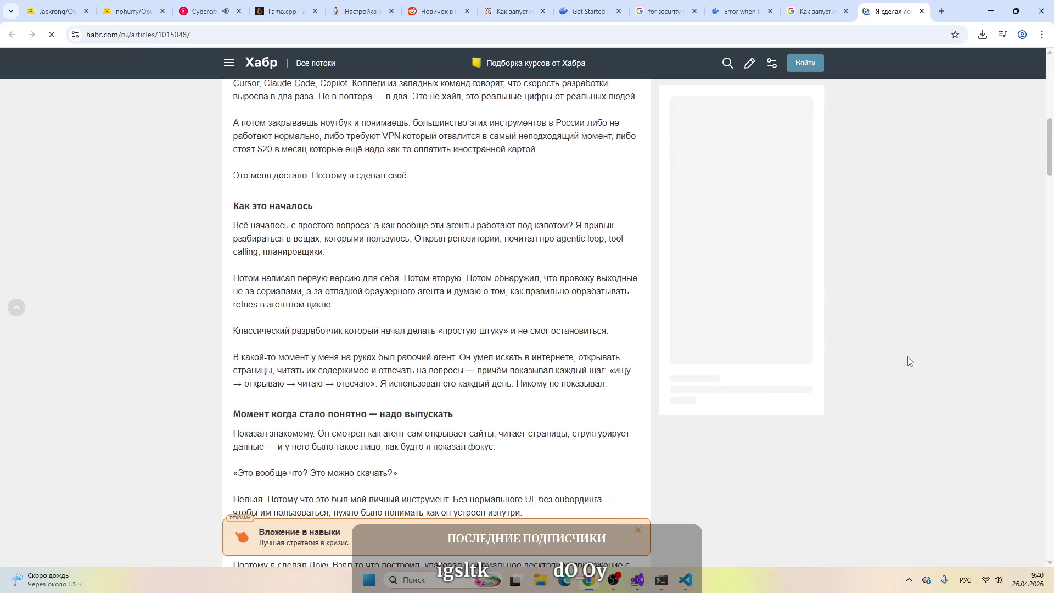
scroll(909, 361, down, 6)
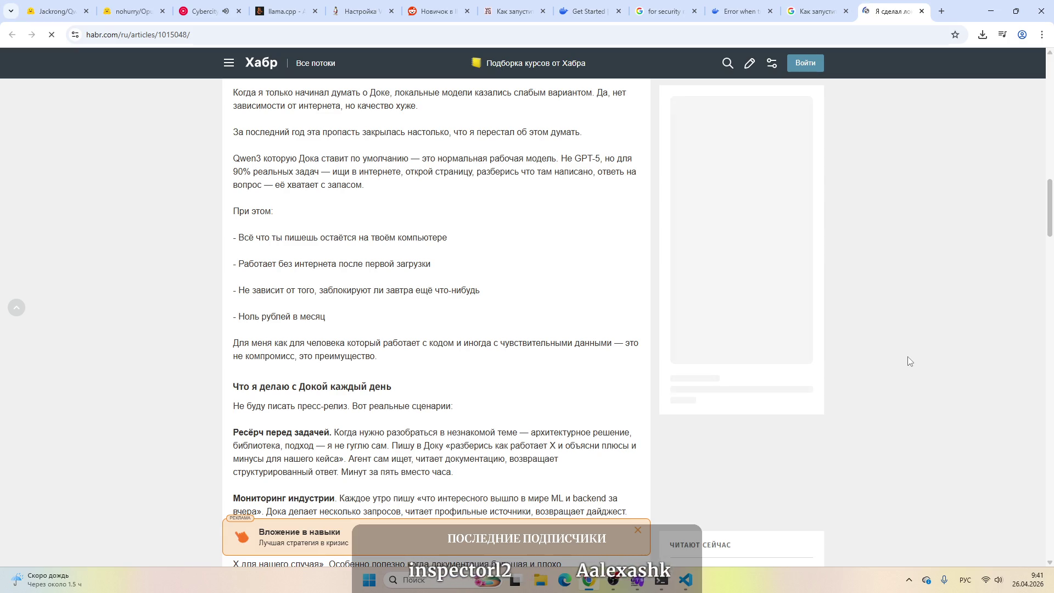
scroll(909, 361, down, 3)
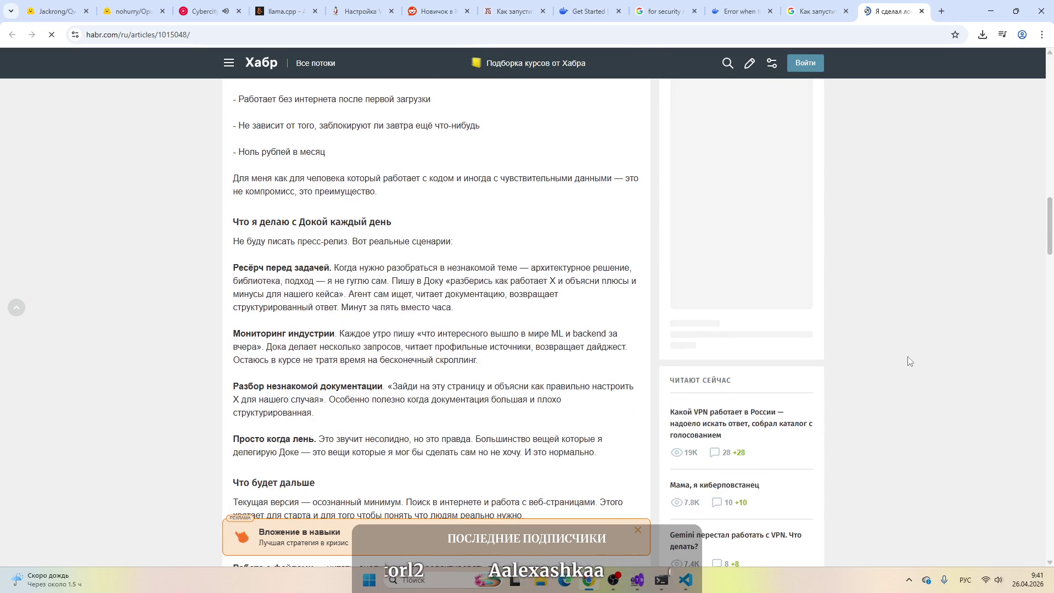
scroll(909, 361, down, 10)
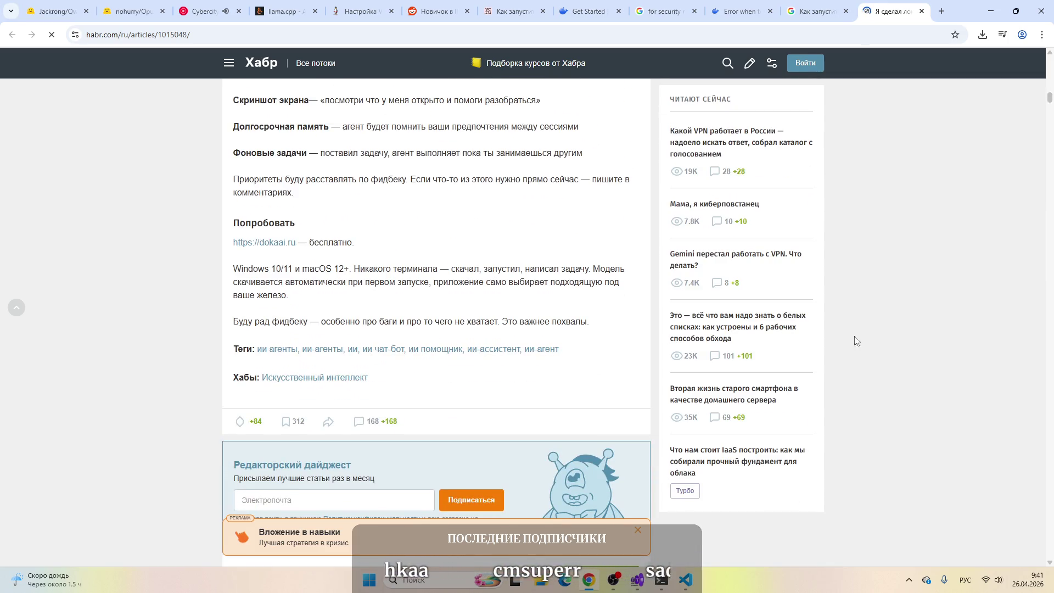
click(264, 243)
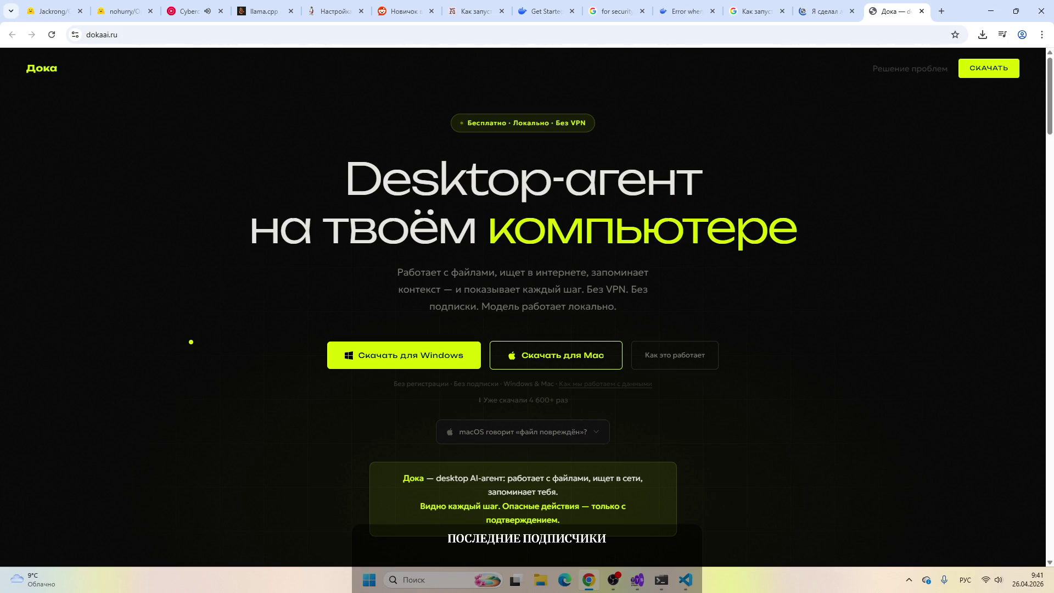
Step: Scroll through the dokaai.ru page describing the Doka desktop agent
scroll(191, 342, down, 5)
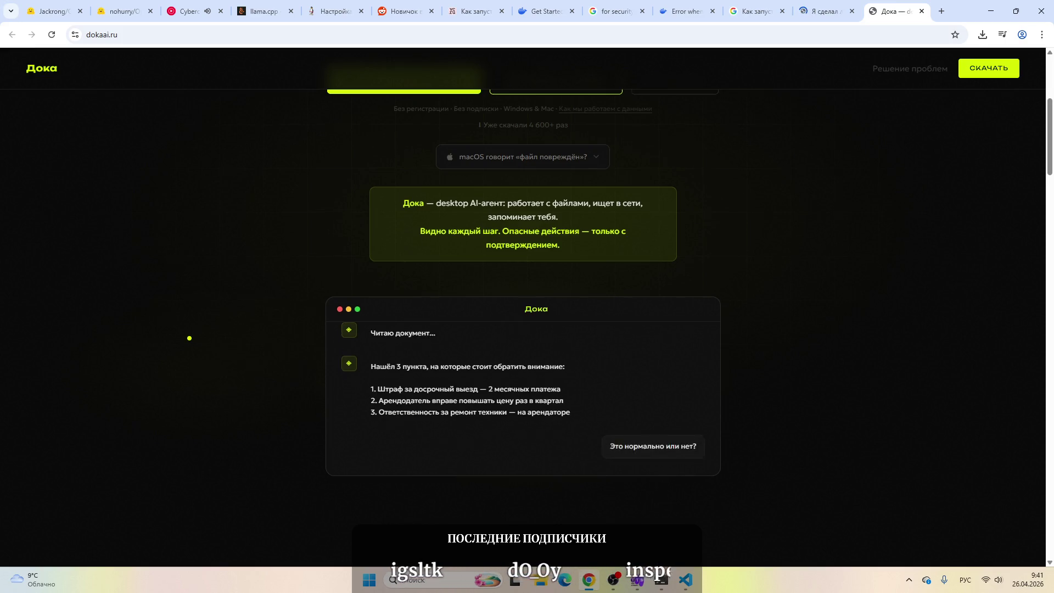
scroll(191, 339, down, 10)
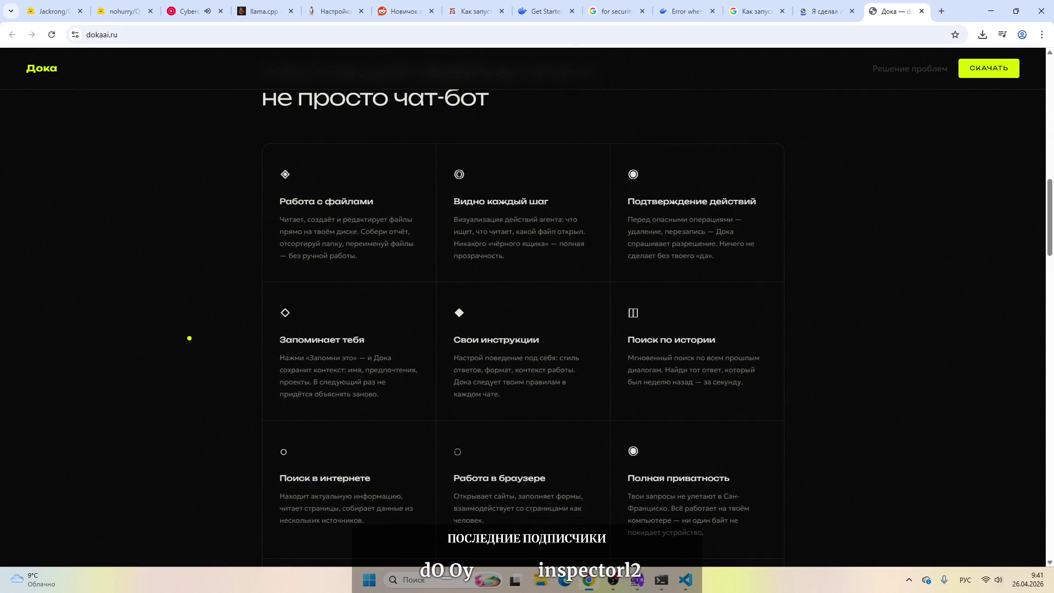
scroll(190, 339, down, 11)
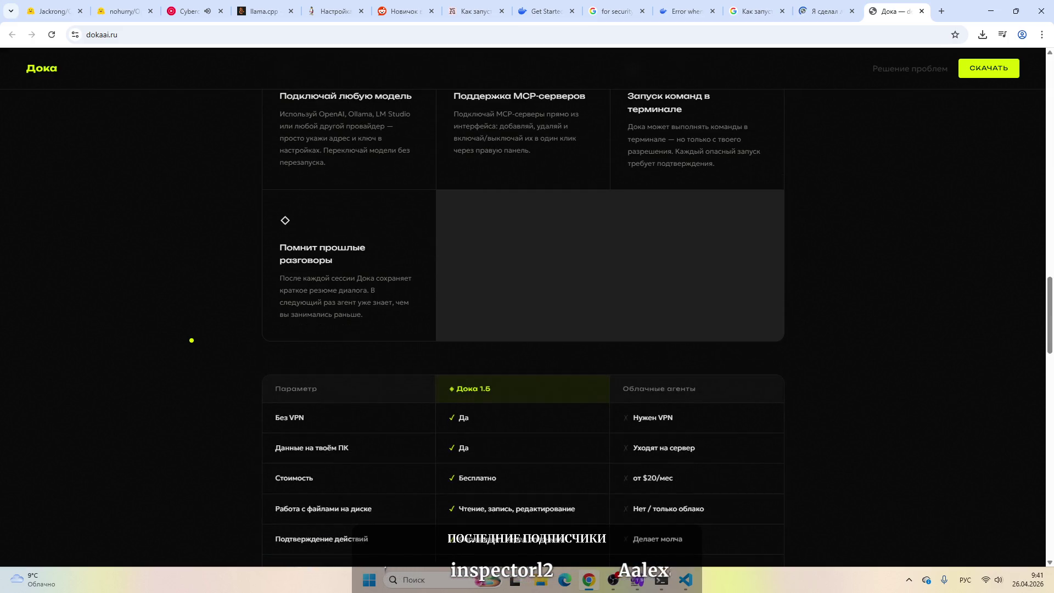
scroll(192, 341, down, 4)
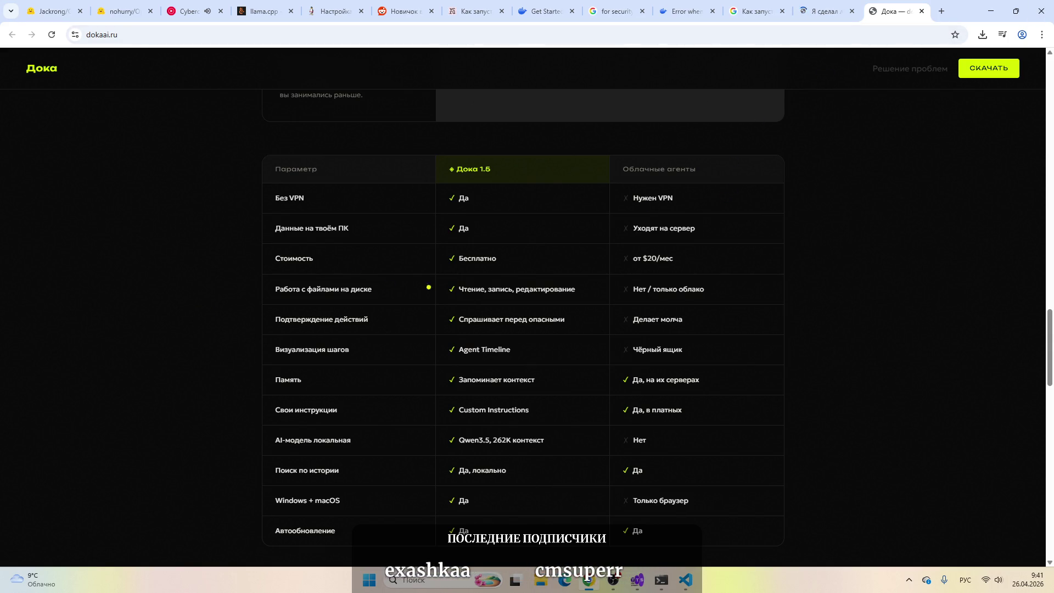
scroll(847, 301, down, 9)
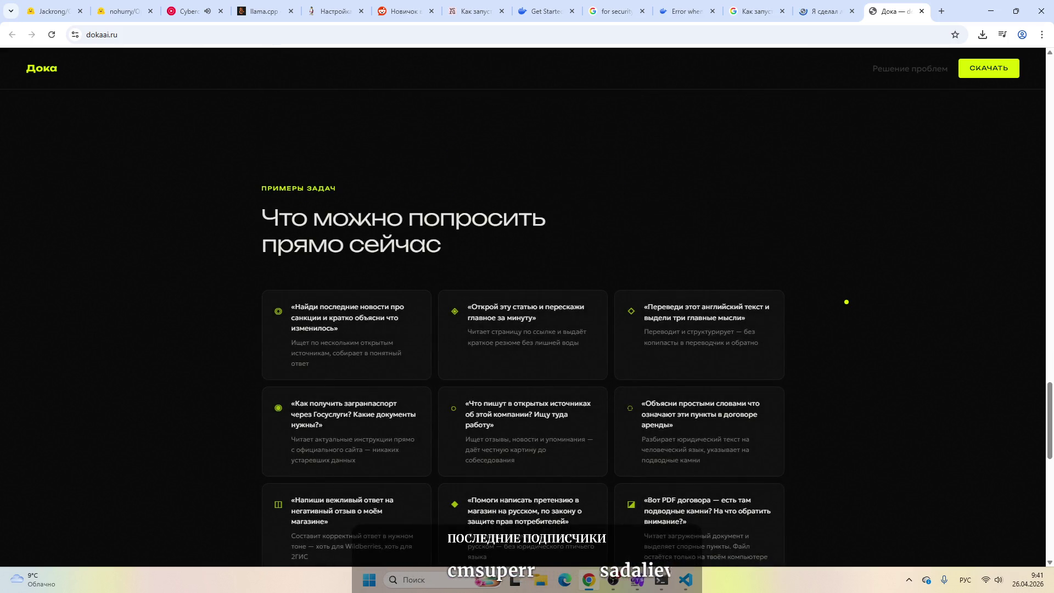
scroll(846, 301, down, 8)
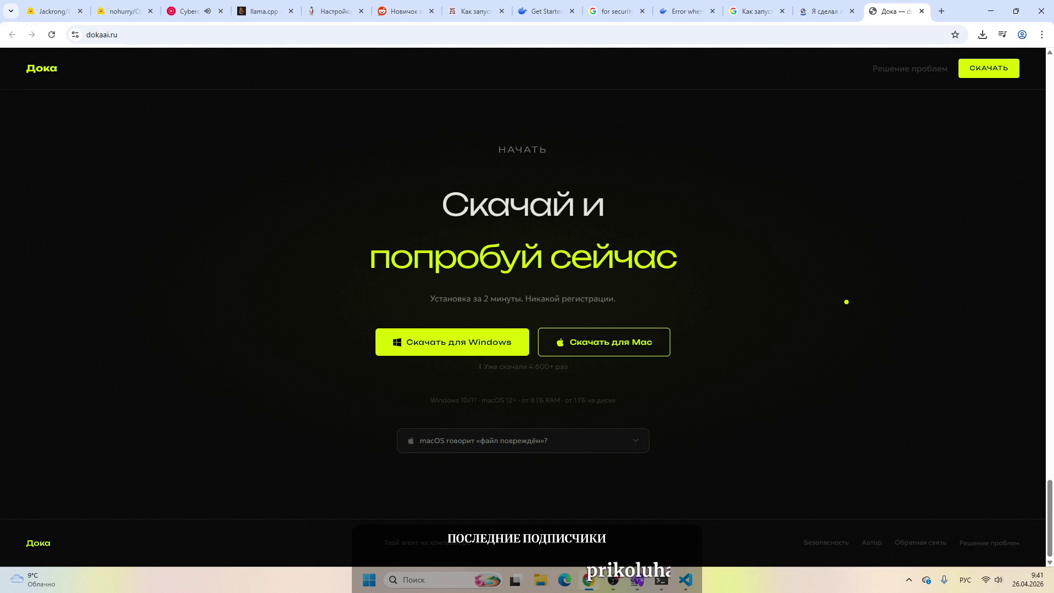
Step: Download Doka-Setup-1.5.4.exe for Windows, check its progress, and return to the Habr article
click(992, 75)
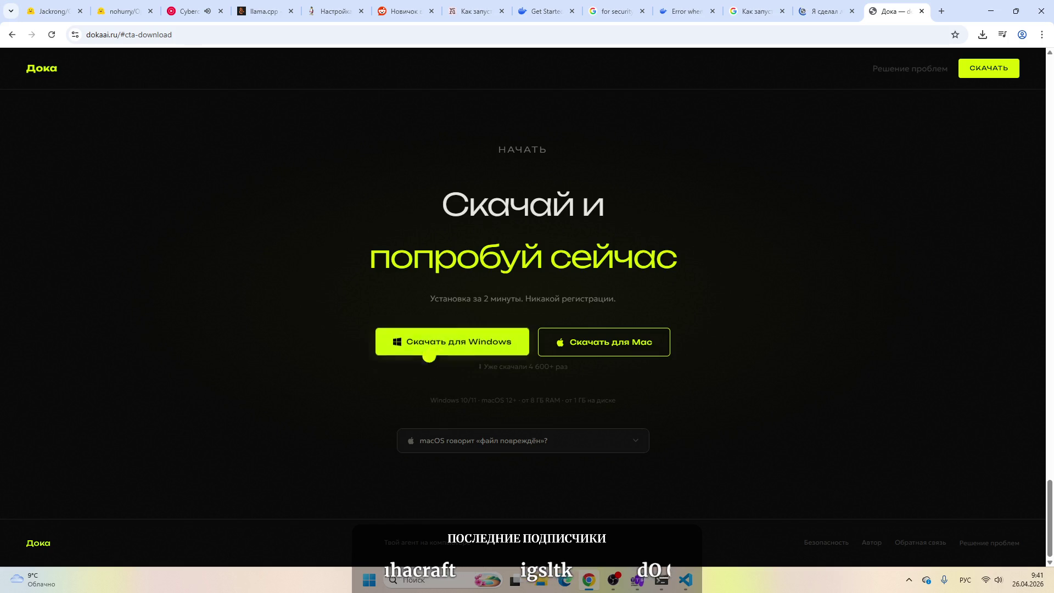
click(452, 342)
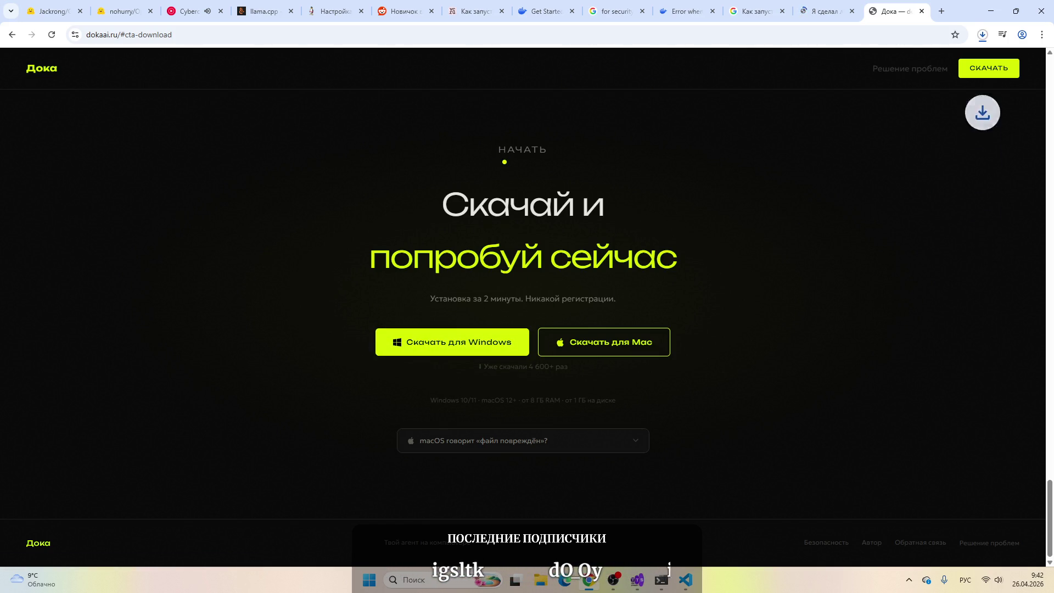
click(984, 40)
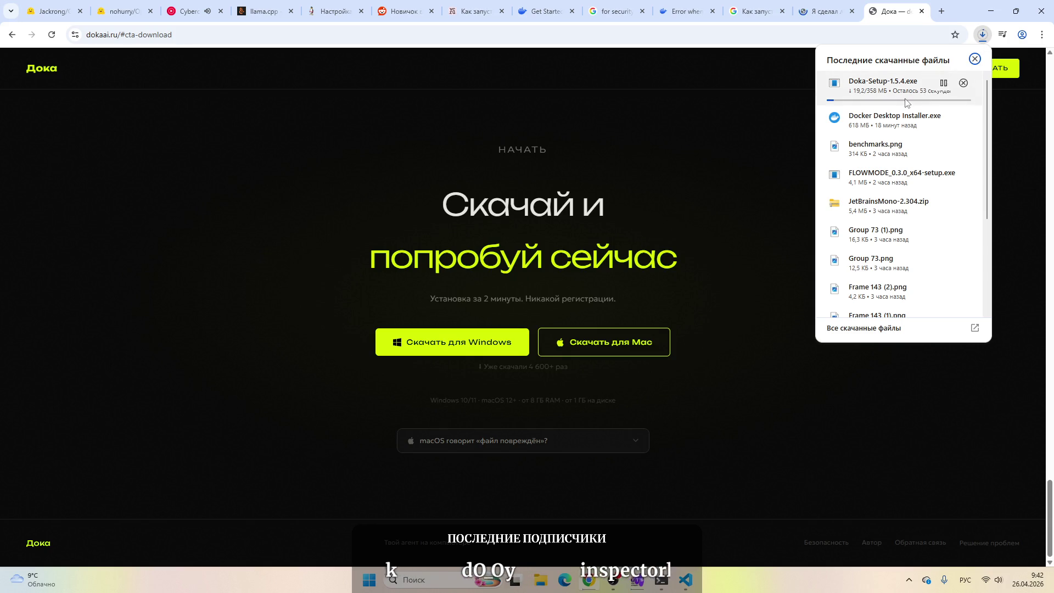
key(ctrl+shift+Tab)
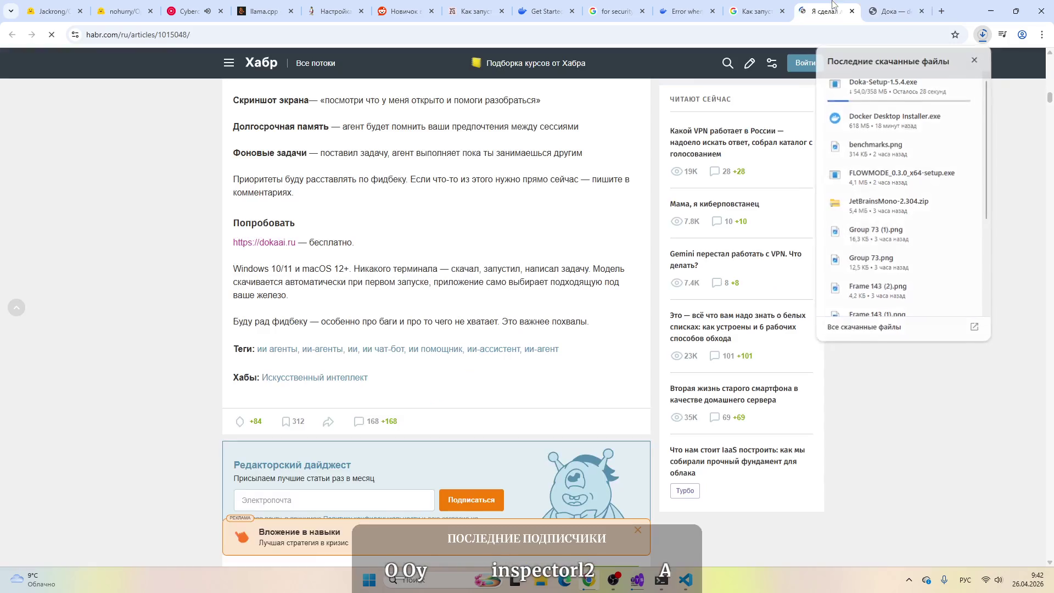
Step: Read the Habr comments, then let the Doka installer run despite the SmartScreen warning
scroll(329, 284, down, 5)
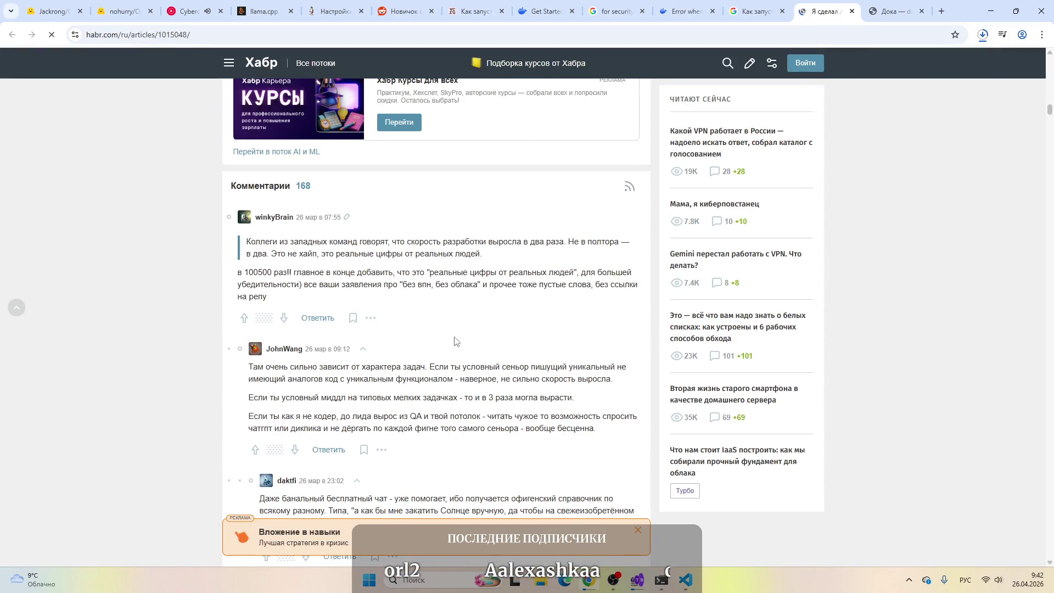
scroll(455, 340, down, 2)
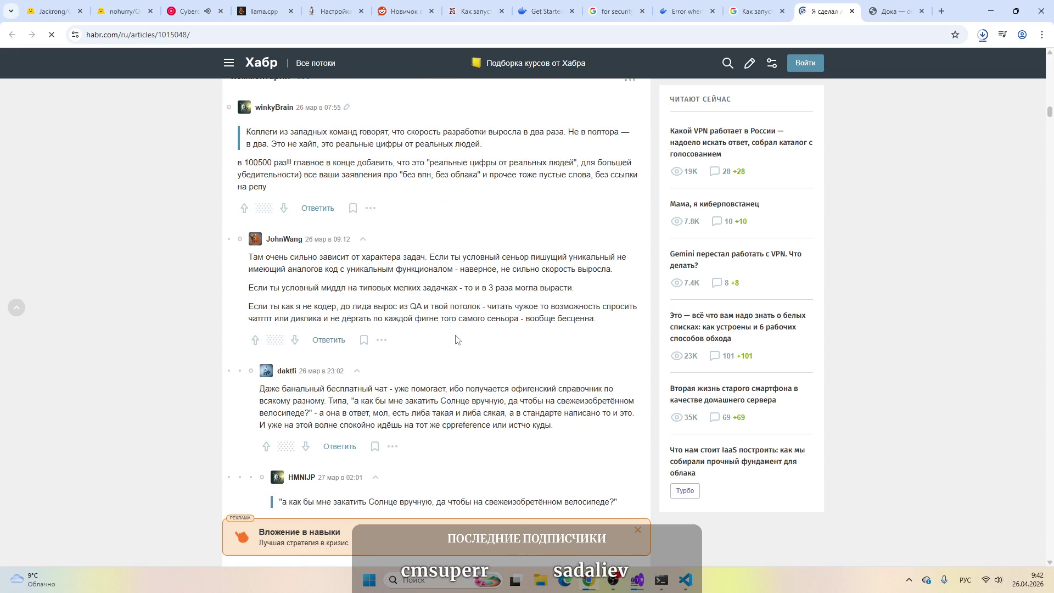
scroll(455, 340, down, 7)
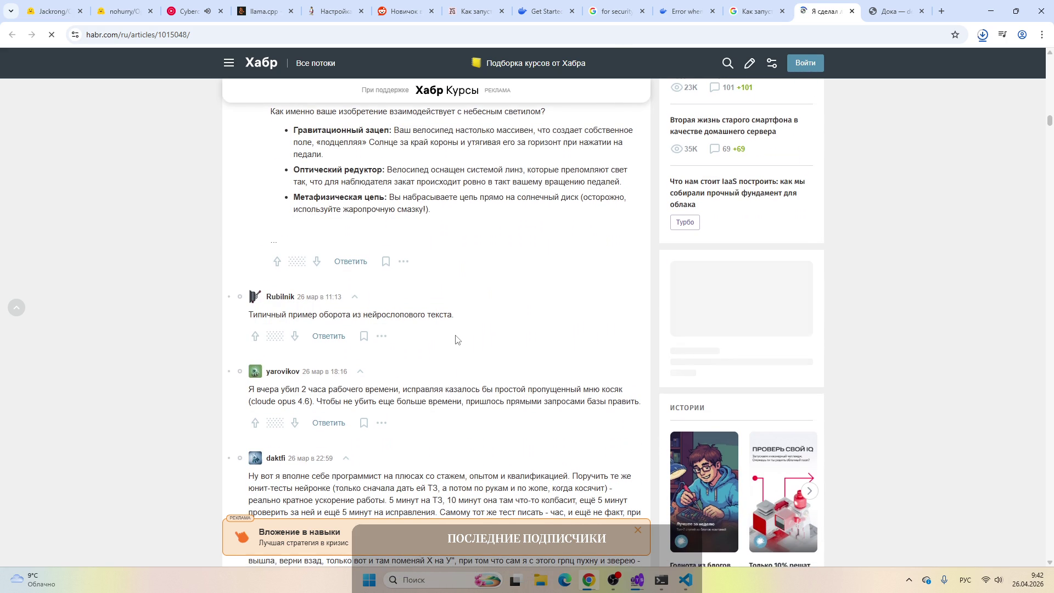
scroll(456, 340, down, 2)
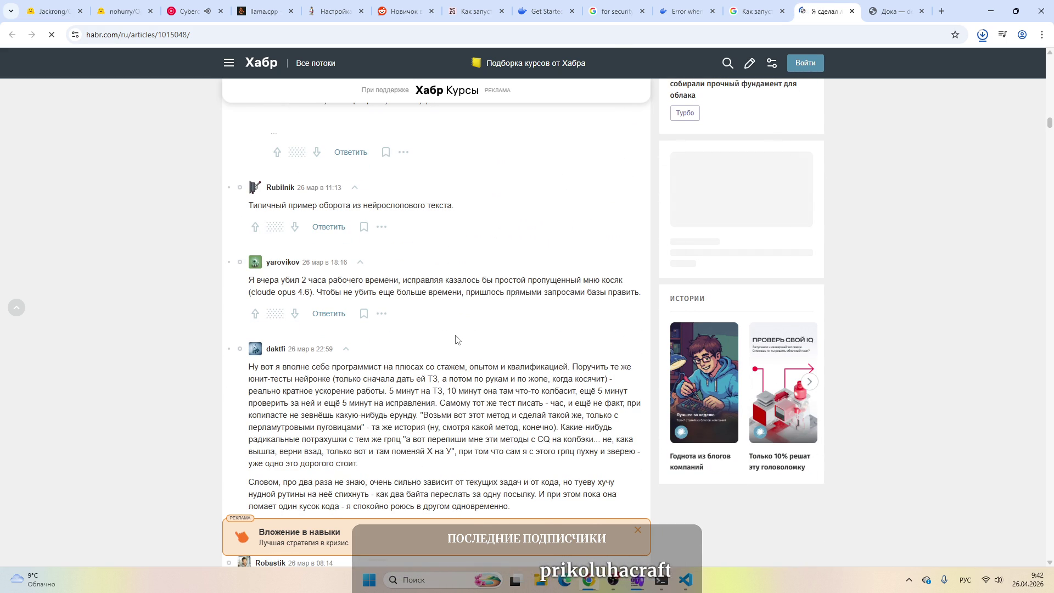
scroll(455, 340, down, 2)
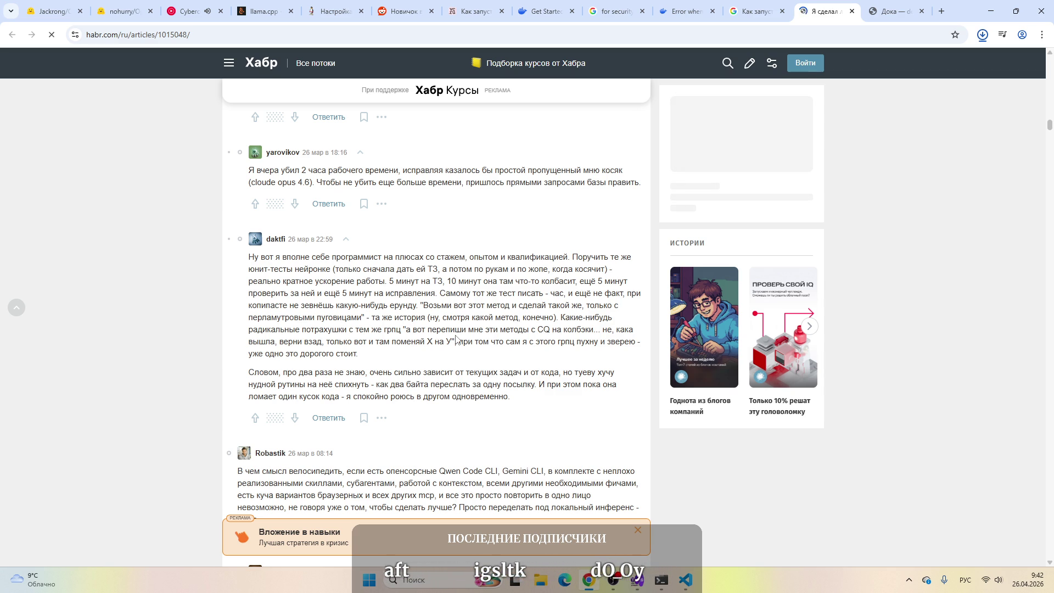
scroll(455, 339, down, 4)
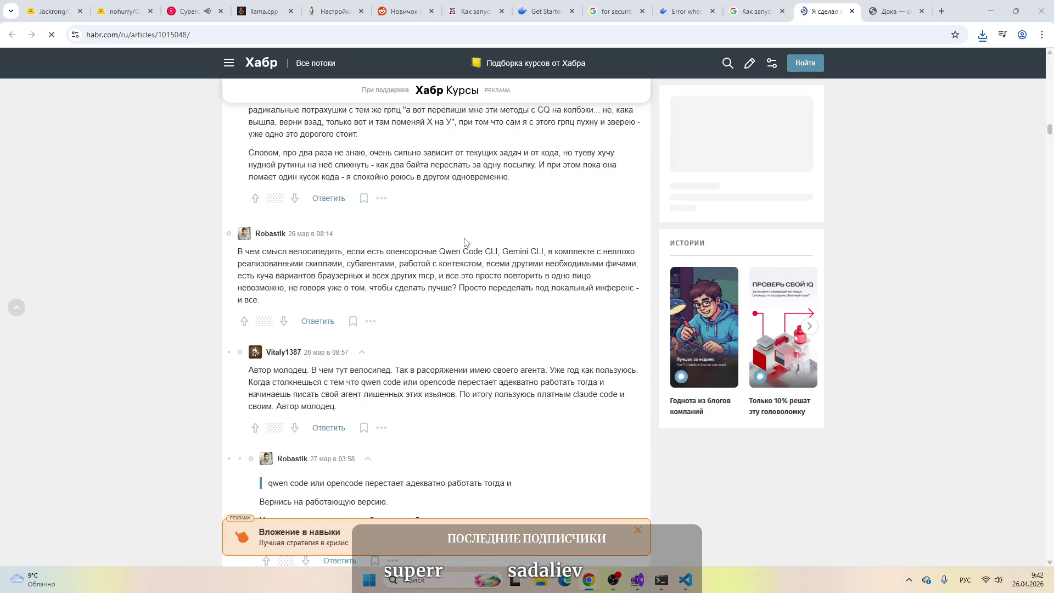
click(412, 240)
click(543, 386)
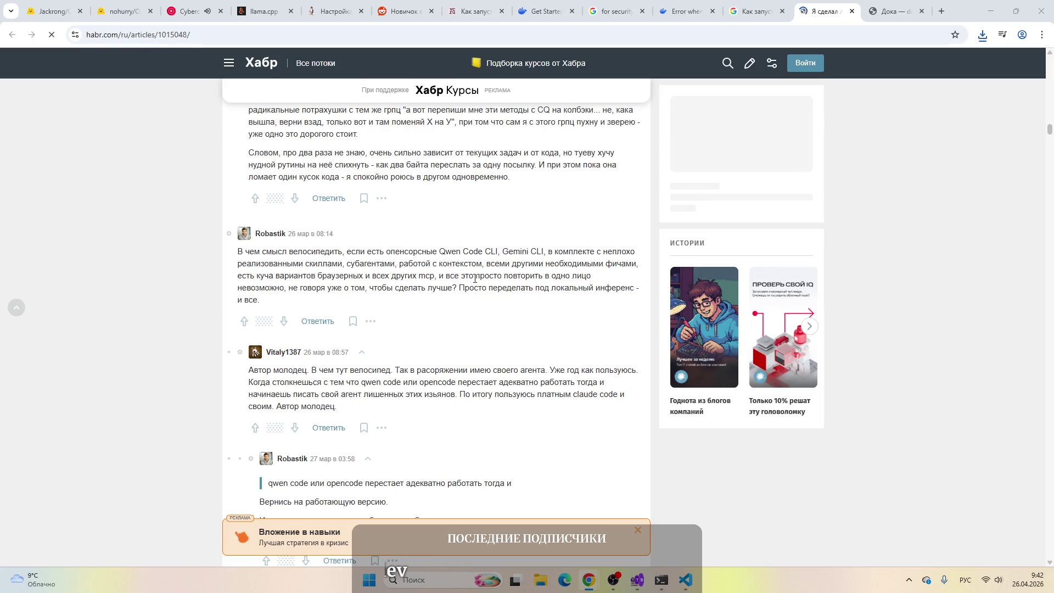
Step: Keep reading comments demanding source code and citing a clean VirusTotal scan
scroll(474, 279, down, 7)
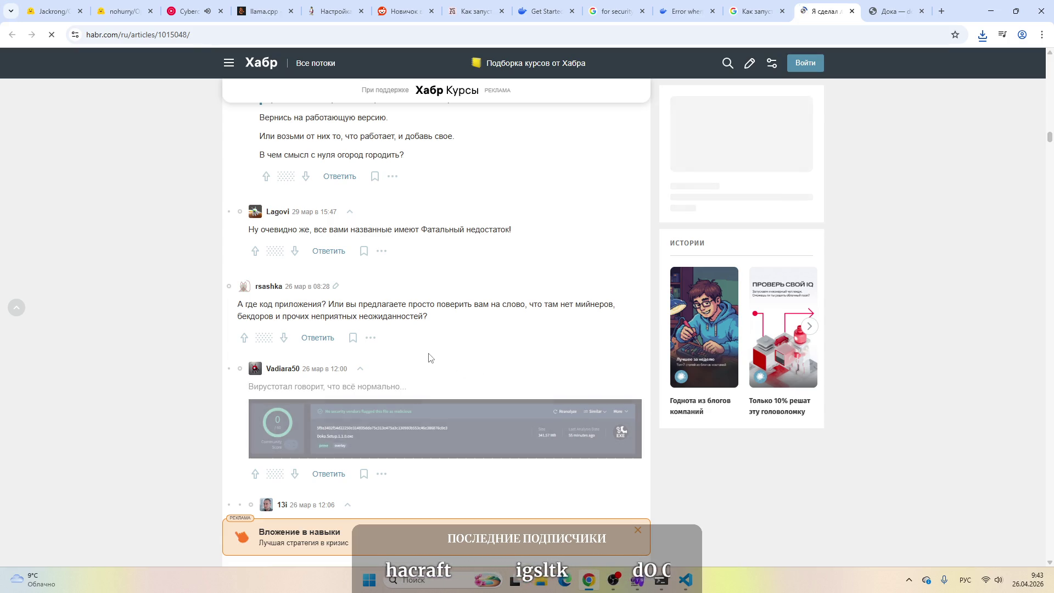
scroll(179, 365, down, 1)
scroll(180, 349, down, 2)
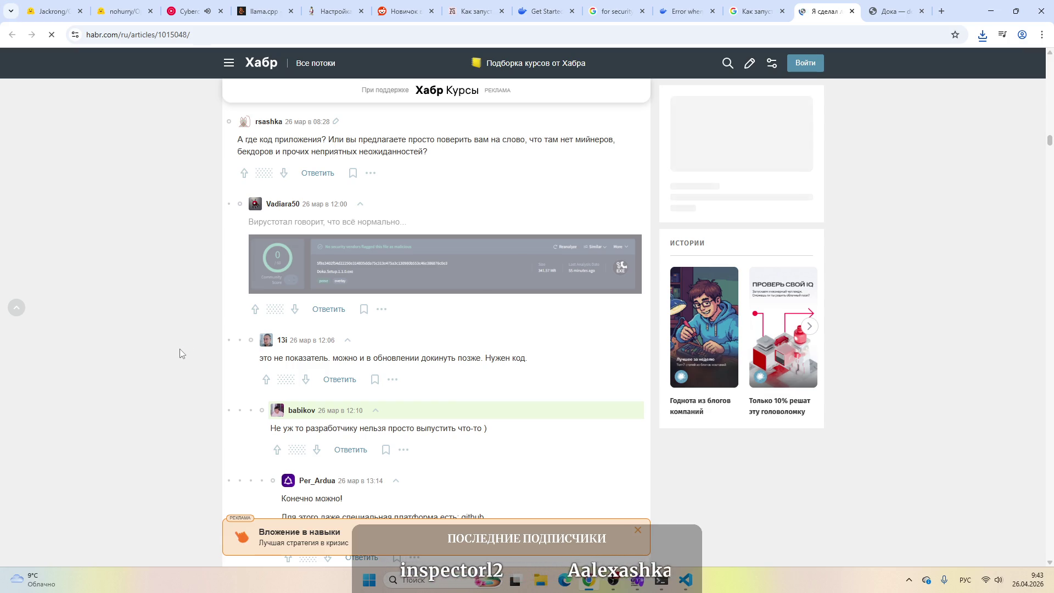
scroll(179, 348, down, 3)
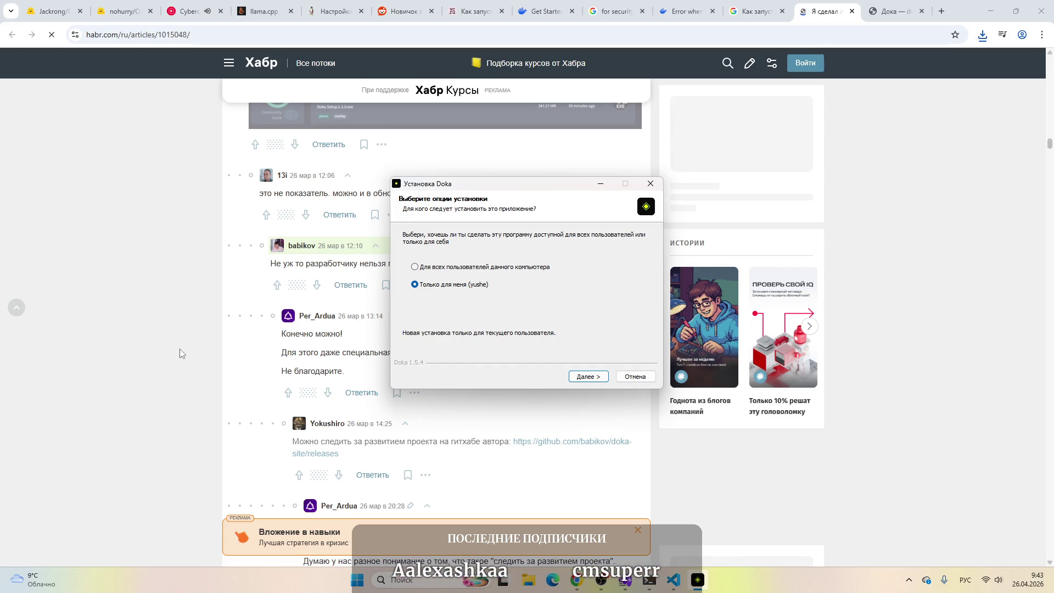
Step: Scroll further through the Habr article's comments
scroll(180, 354, down, 2)
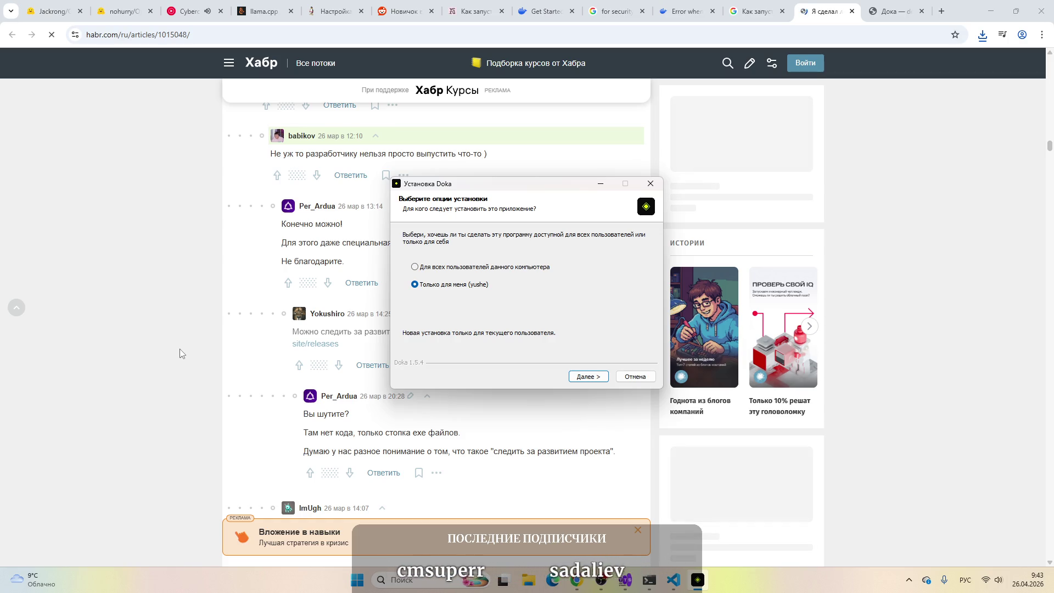
scroll(179, 354, down, 3)
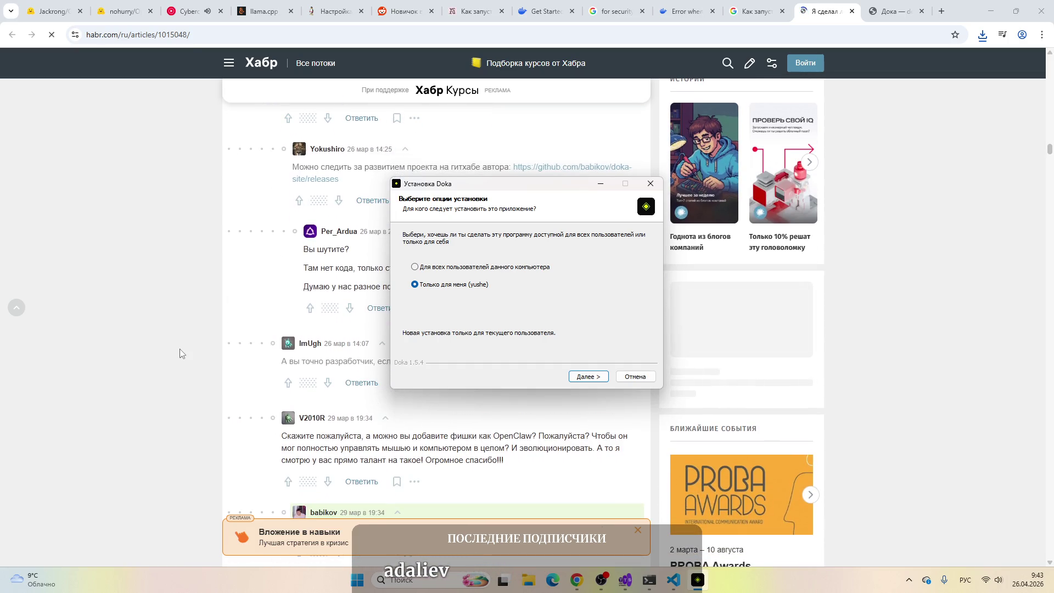
scroll(180, 353, down, 1)
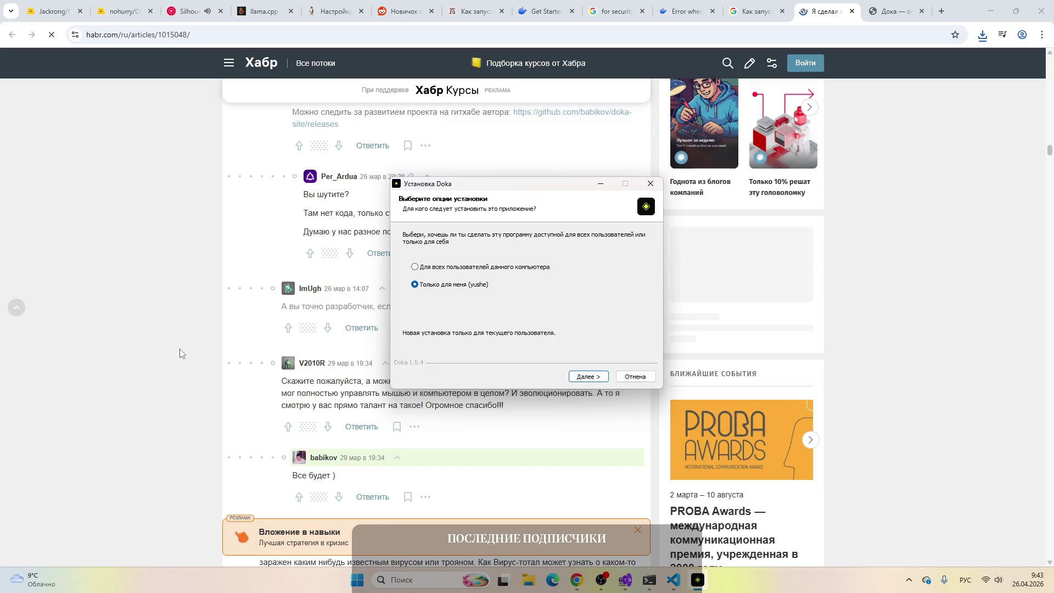
scroll(179, 354, down, 1)
scroll(180, 354, down, 3)
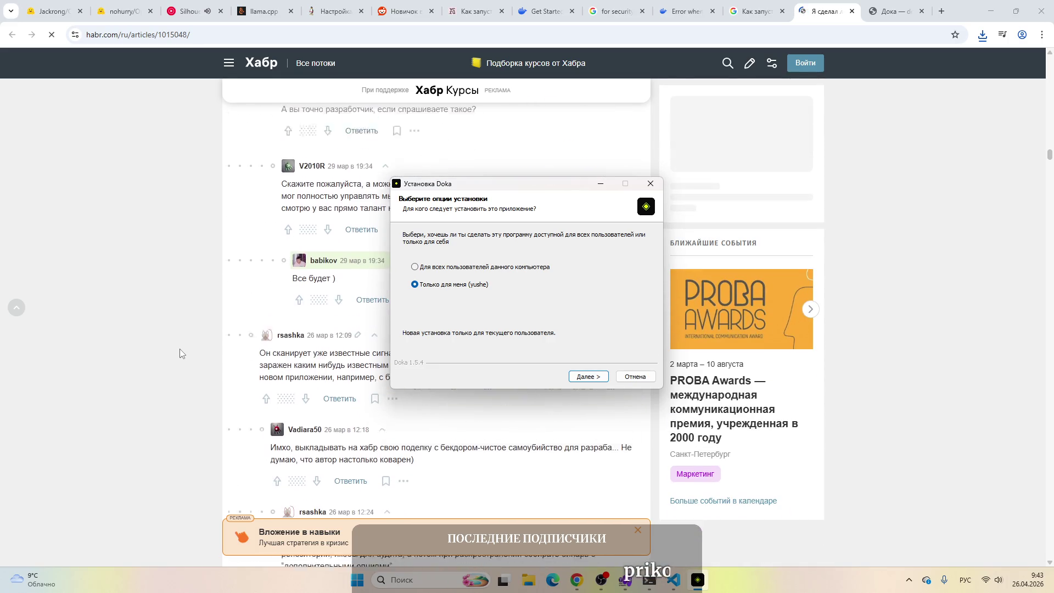
scroll(180, 353, down, 5)
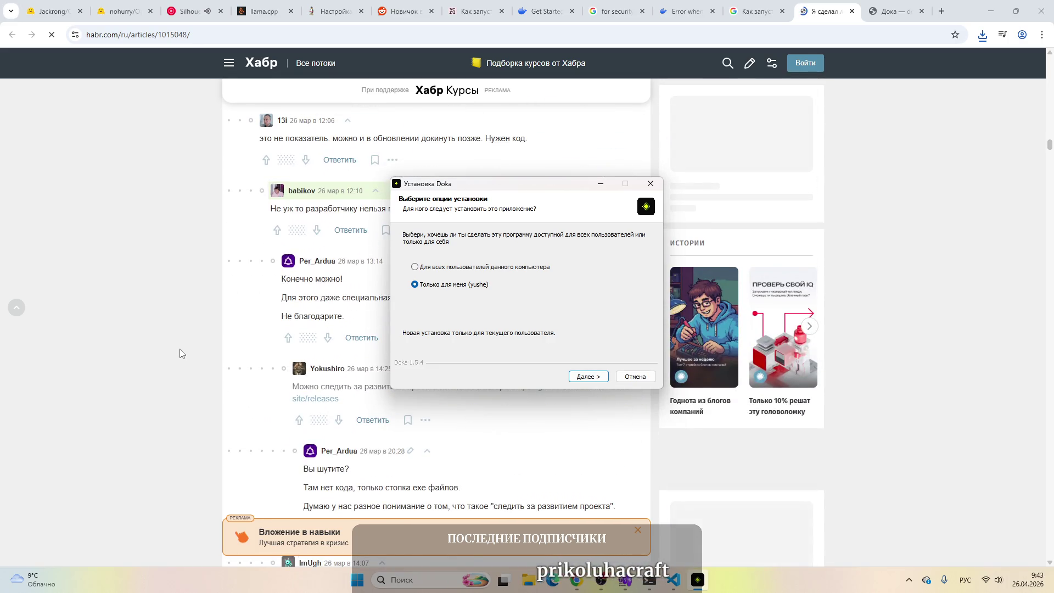
Step: Install Doka with 'Только для меня' into the default folder, then return to Google results
click(596, 378)
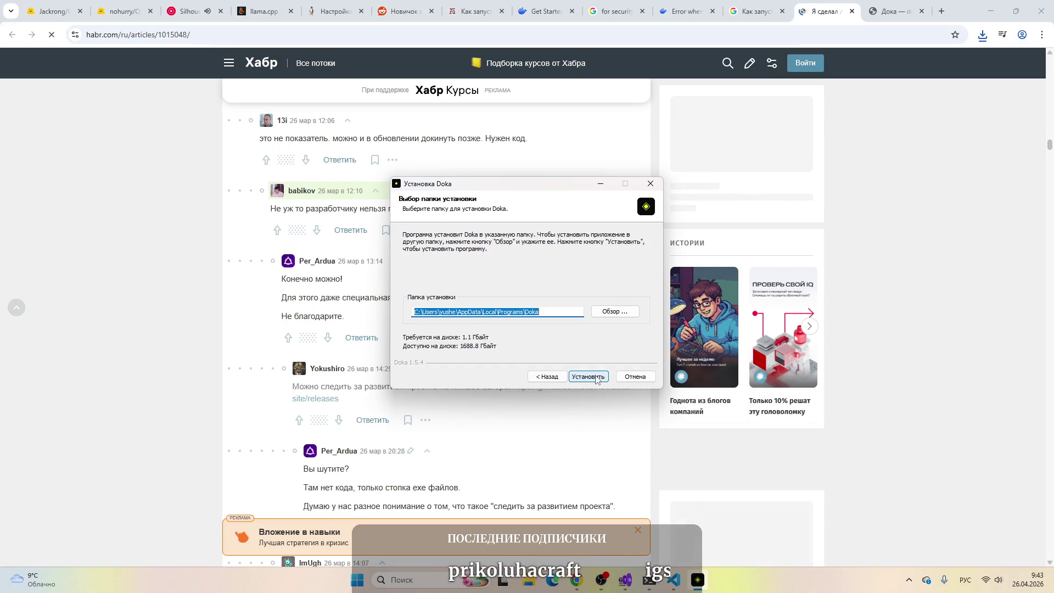
click(597, 378)
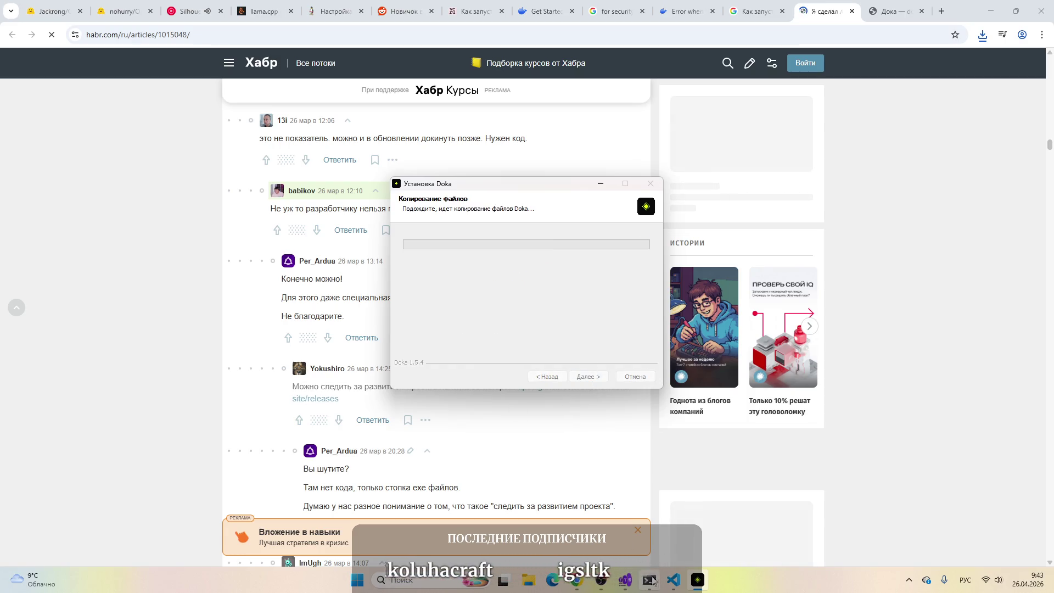
click(757, 11)
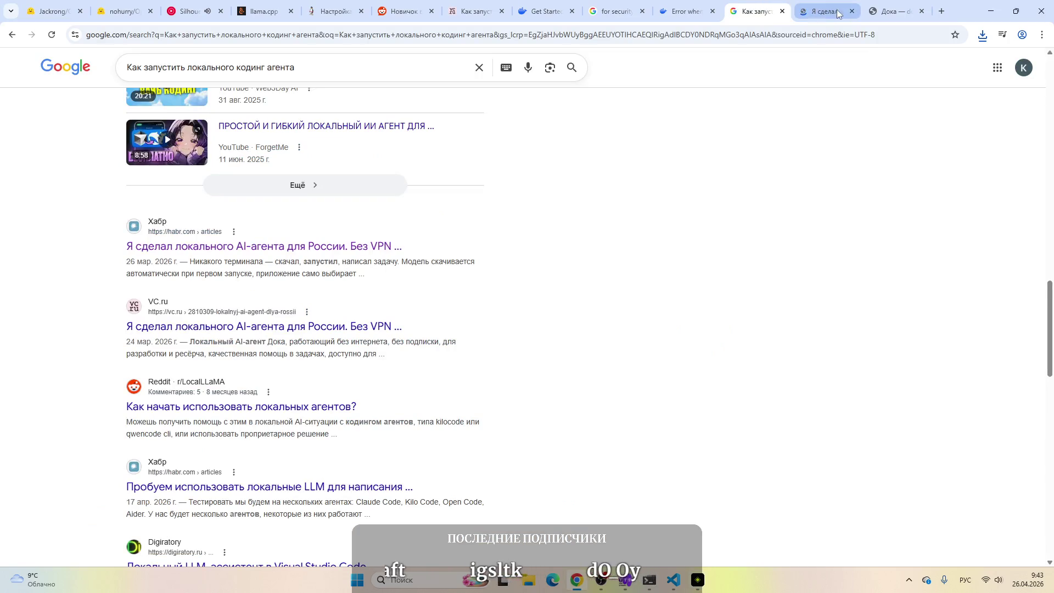
click(852, 11)
click(852, 11)
click(517, 11)
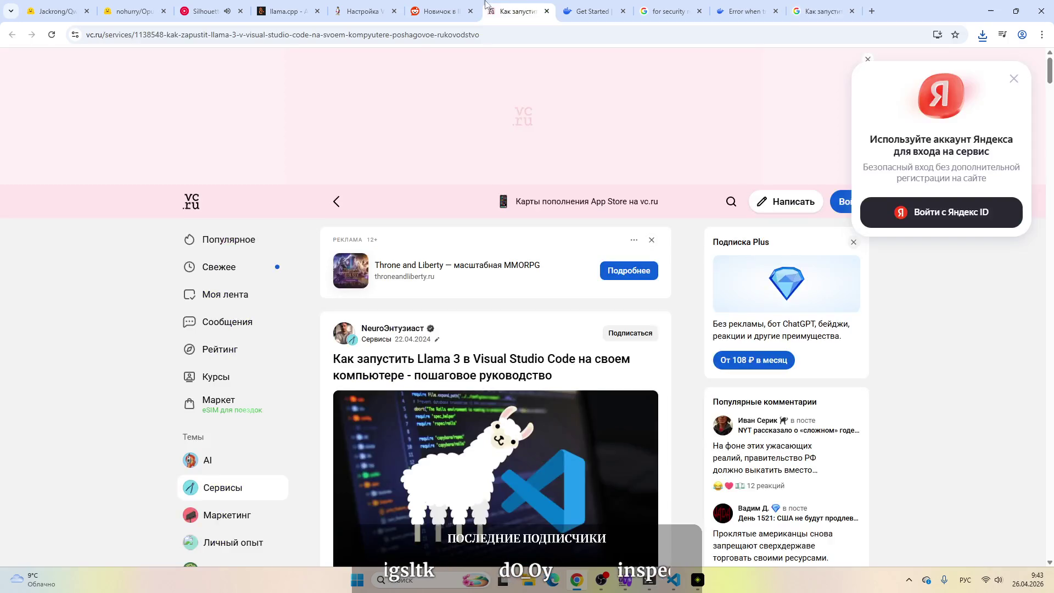
click(384, 8)
scroll(328, 226, down, 10)
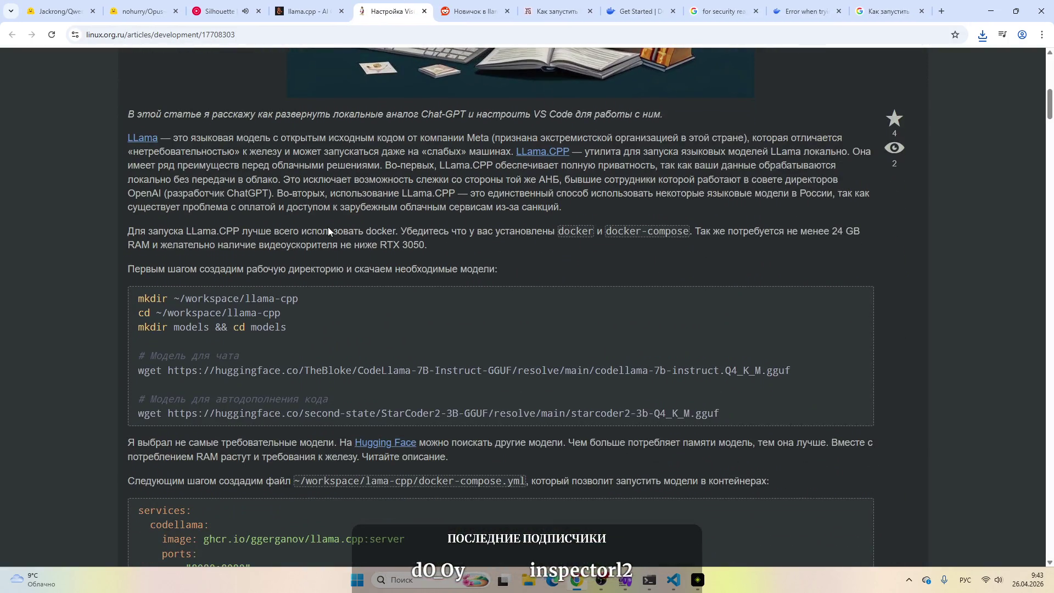
scroll(328, 226, up, 7)
scroll(328, 226, down, 9)
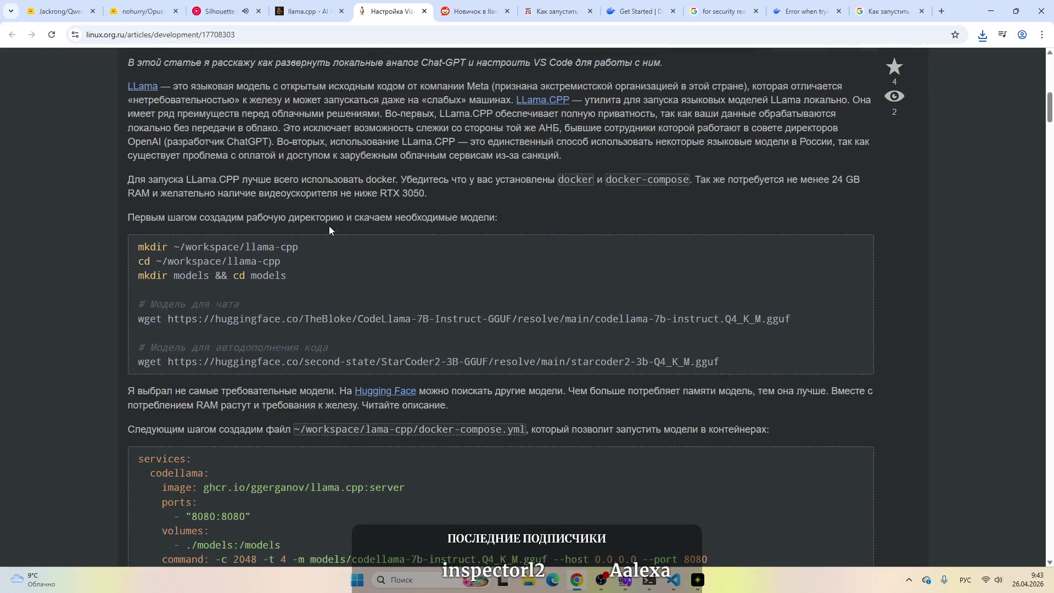
scroll(328, 226, up, 5)
scroll(286, 311, down, 3)
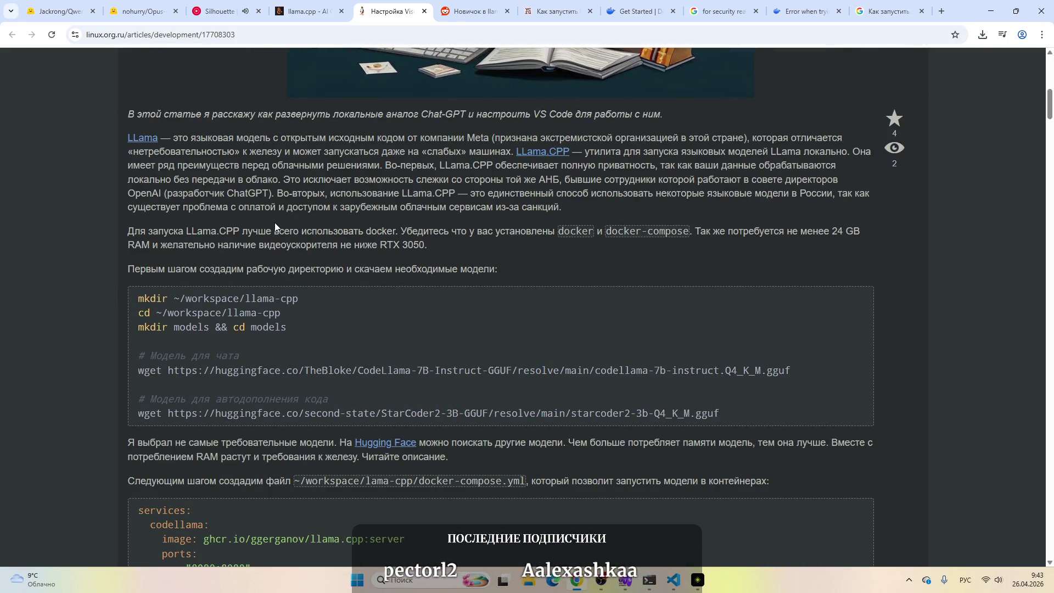
scroll(273, 228, down, 2)
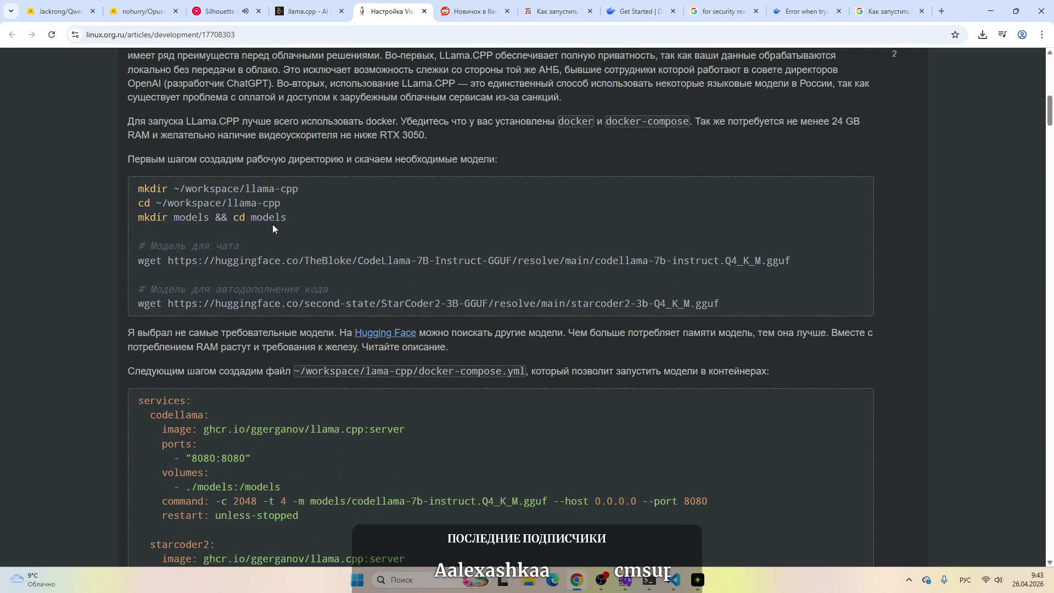
scroll(332, 270, down, 2)
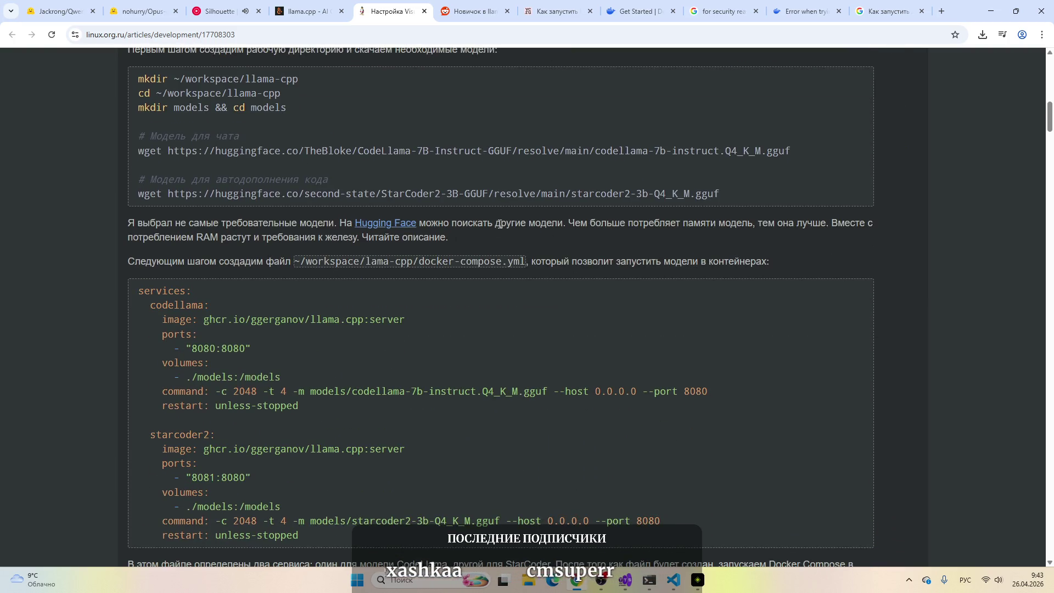
drag(156, 262, 365, 261)
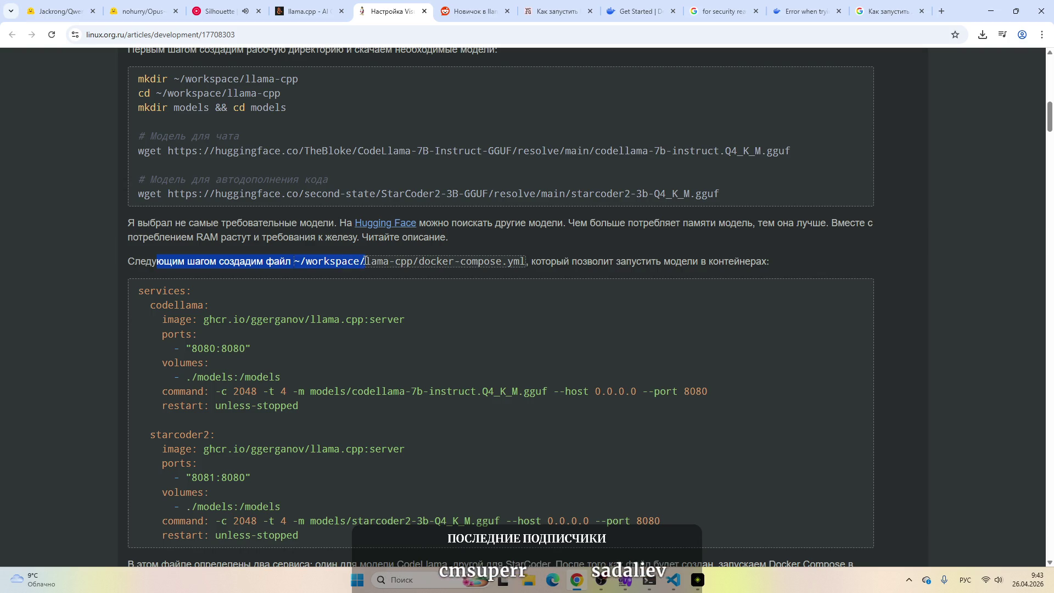
drag(479, 261, 571, 262)
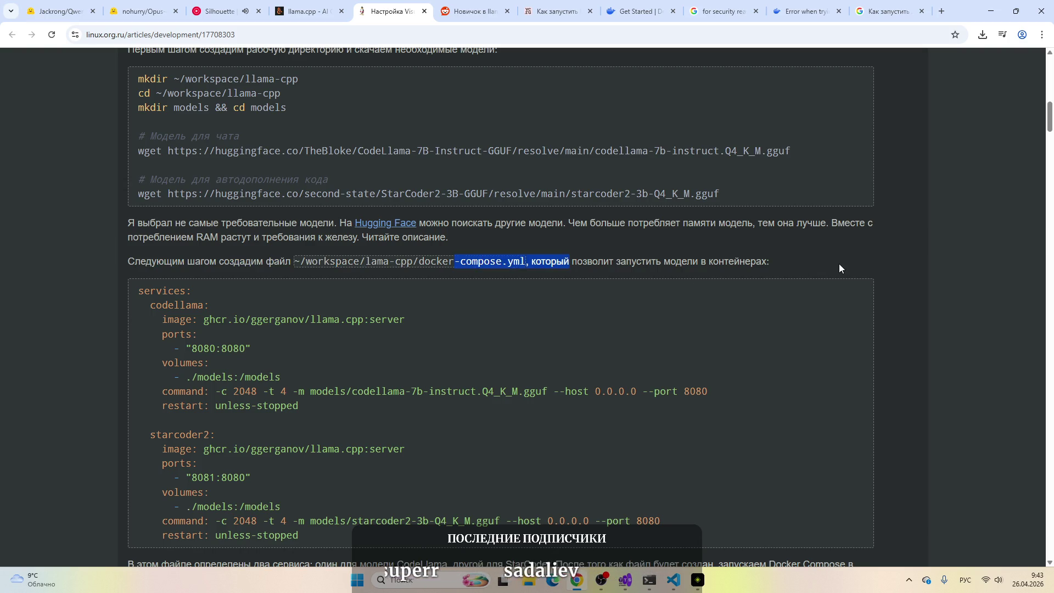
click(841, 263)
scroll(840, 264, down, 1)
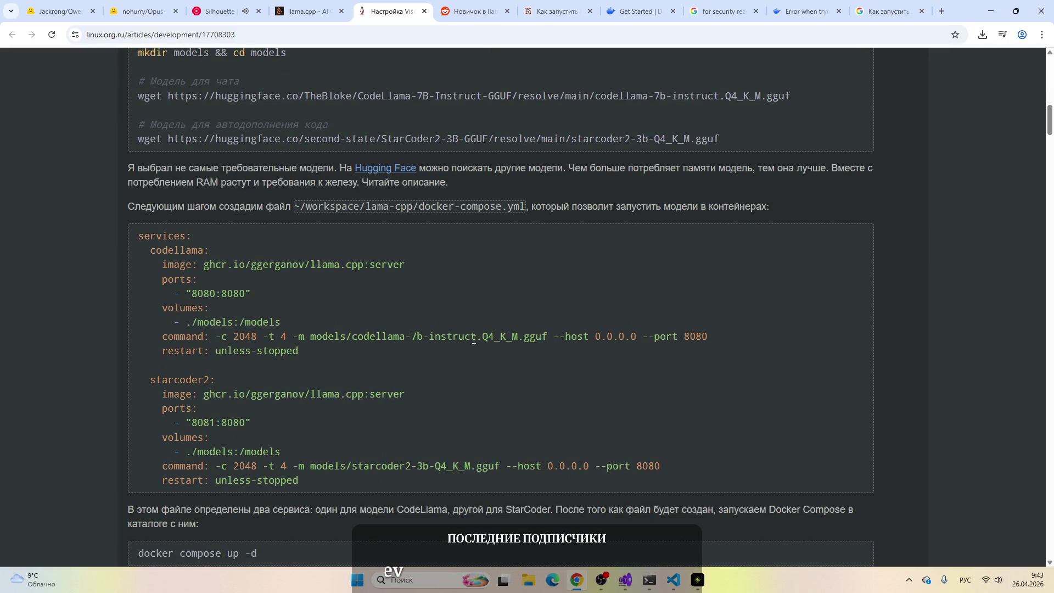
mouse_move(312, 461)
mouse_down()
mouse_move(513, 457)
mouse_move(132, 465)
mouse_move(501, 465)
mouse_up()
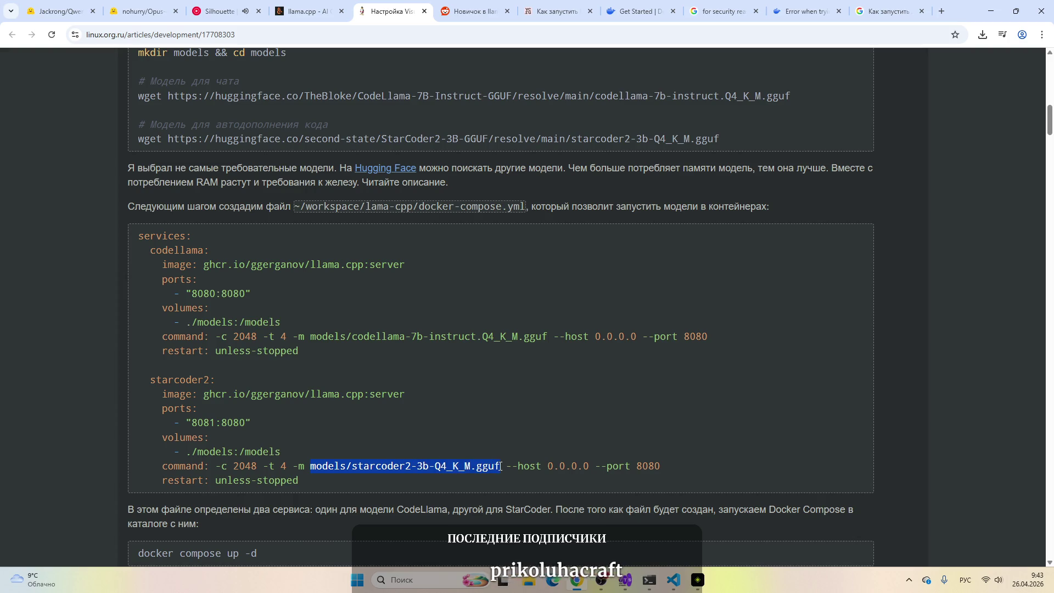
drag(341, 336, 552, 341)
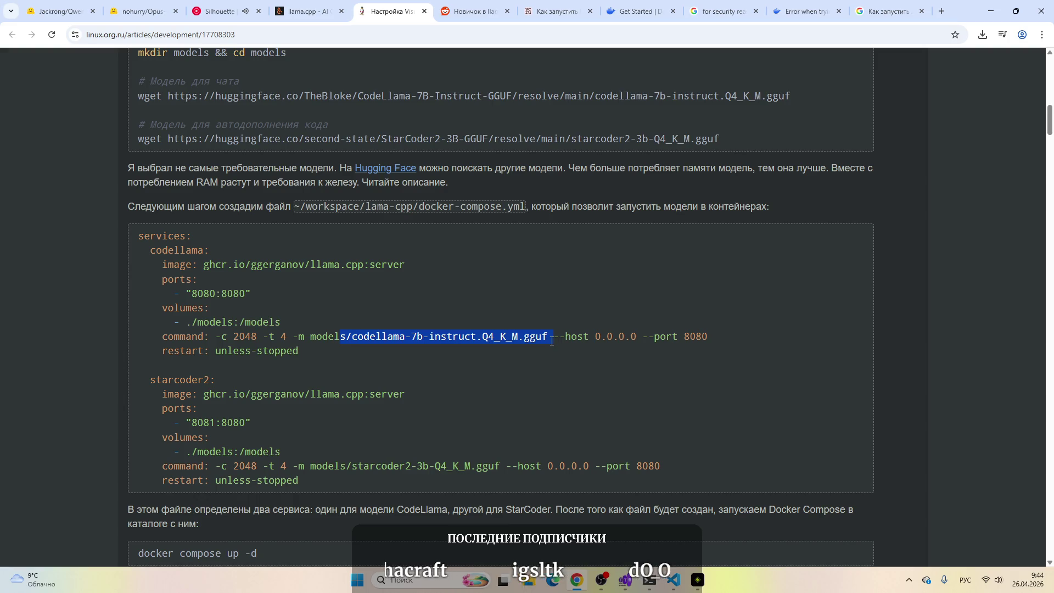
click(551, 342)
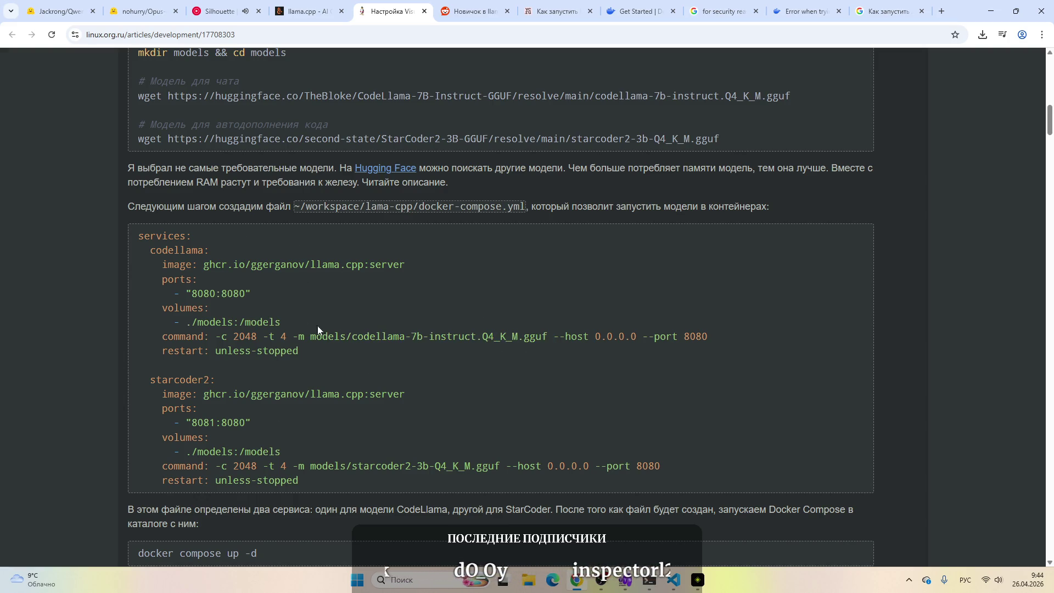
scroll(288, 373, down, 5)
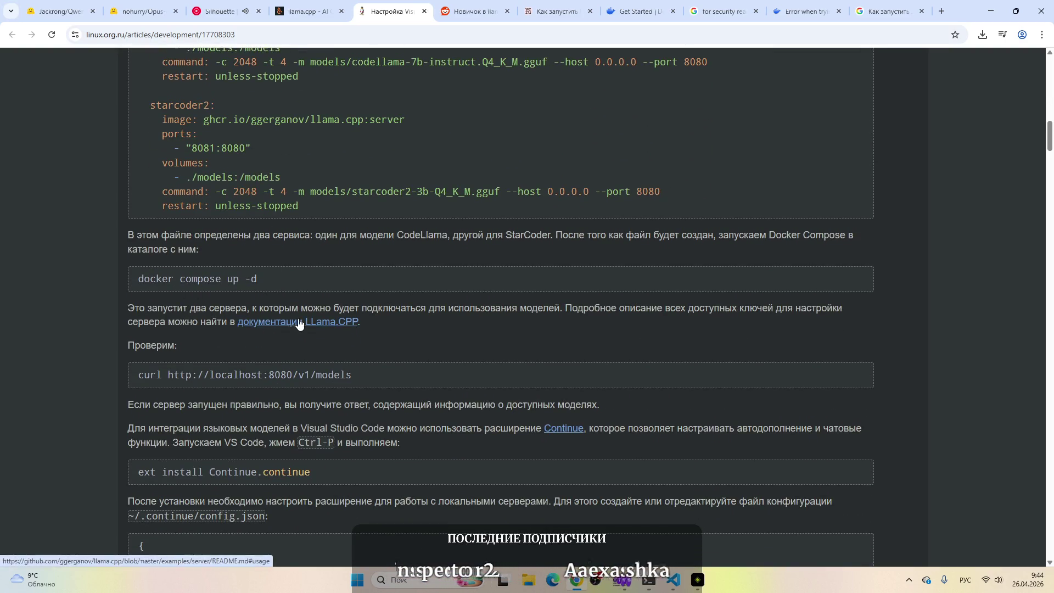
Step: Scroll through the linux.org.ru comments, then switch to the Reddit 'Новичок в llama.cpp' thread
scroll(299, 323, down, 6)
scroll(334, 333, down, 3)
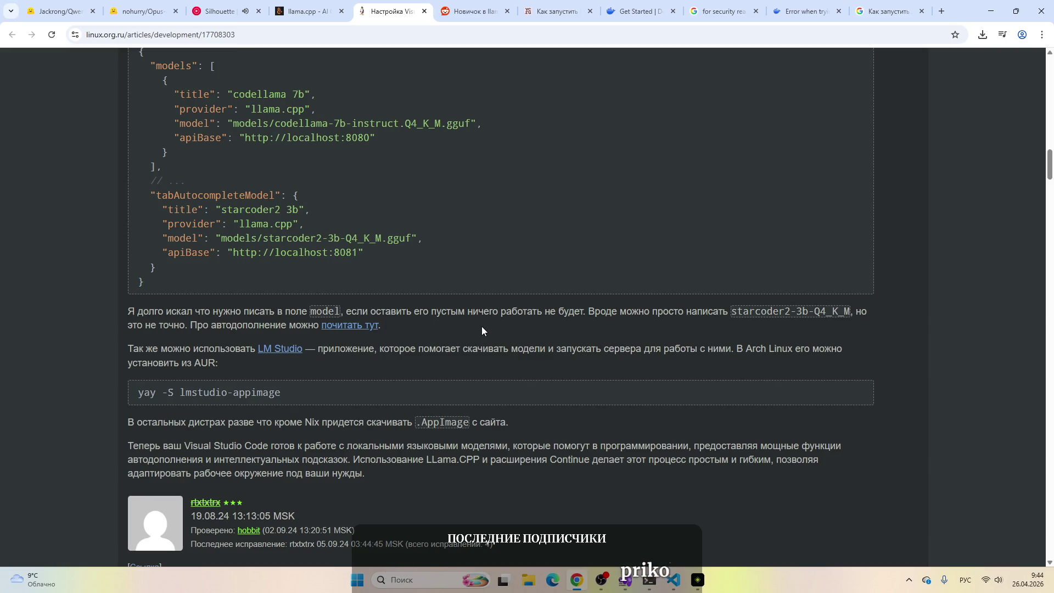
scroll(482, 328, down, 1)
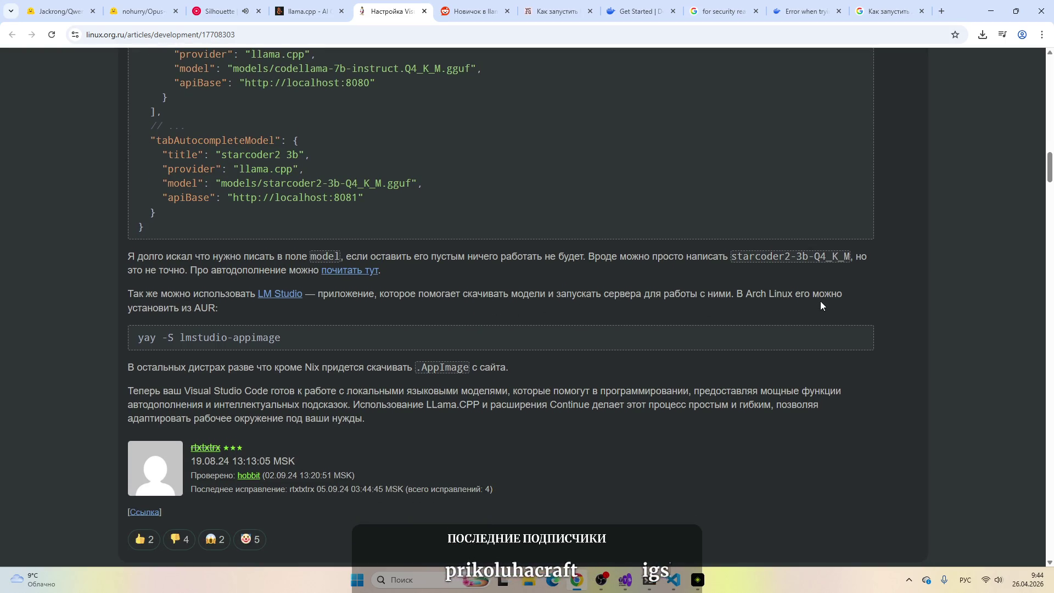
scroll(887, 285, down, 2)
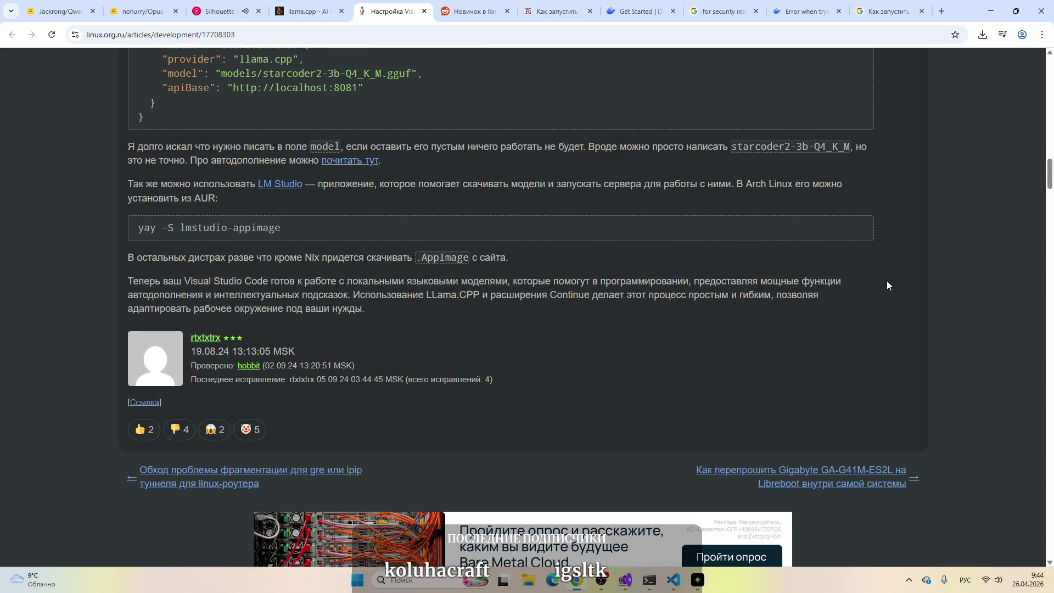
scroll(888, 281, down, 6)
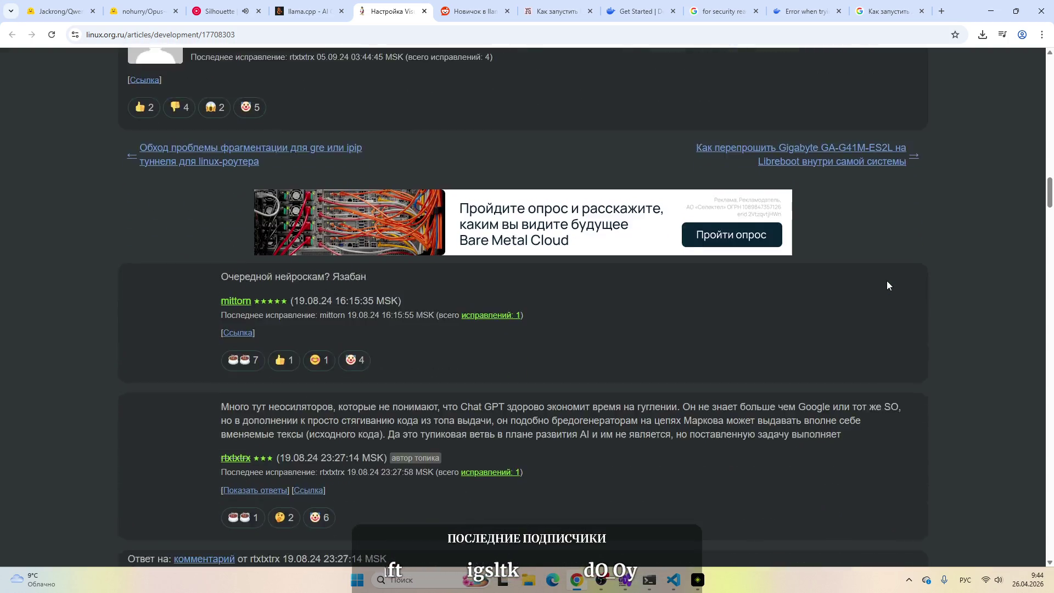
scroll(887, 285, down, 2)
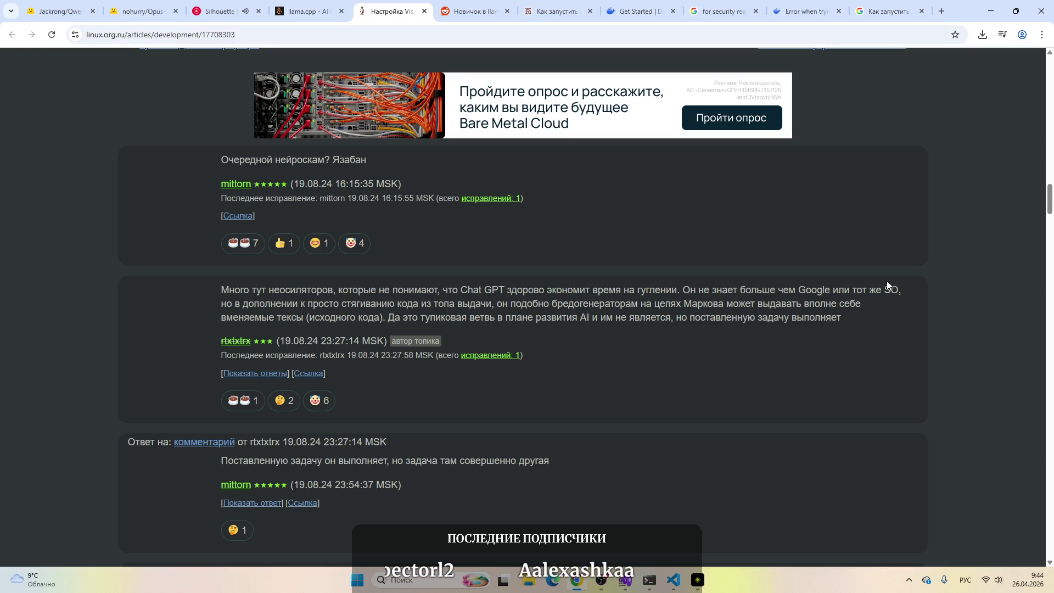
scroll(888, 285, down, 1)
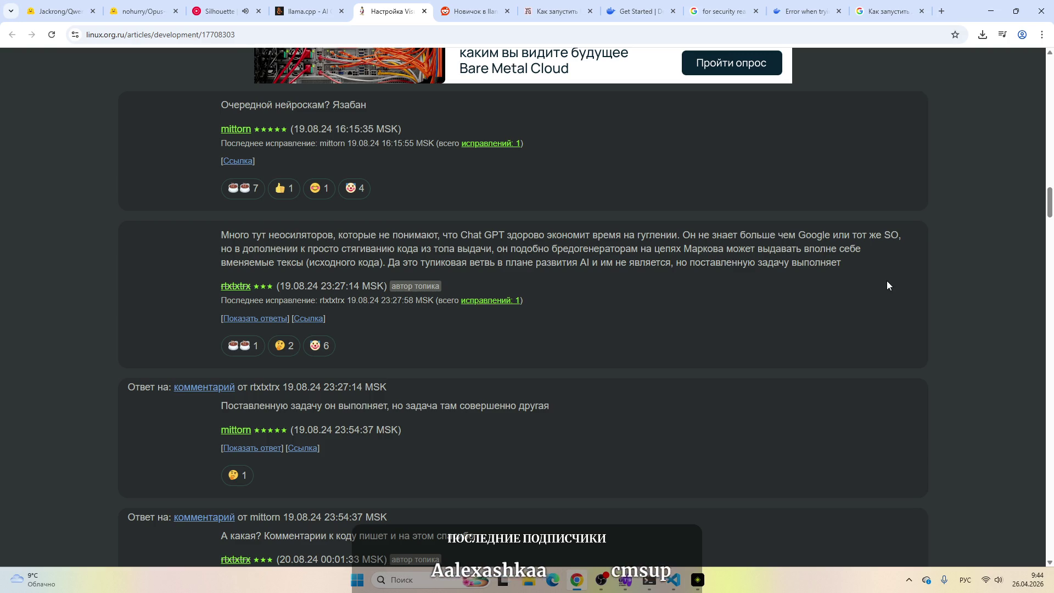
scroll(888, 285, up, 5)
click(471, 11)
scroll(395, 181, down, 2)
scroll(406, 209, up, 2)
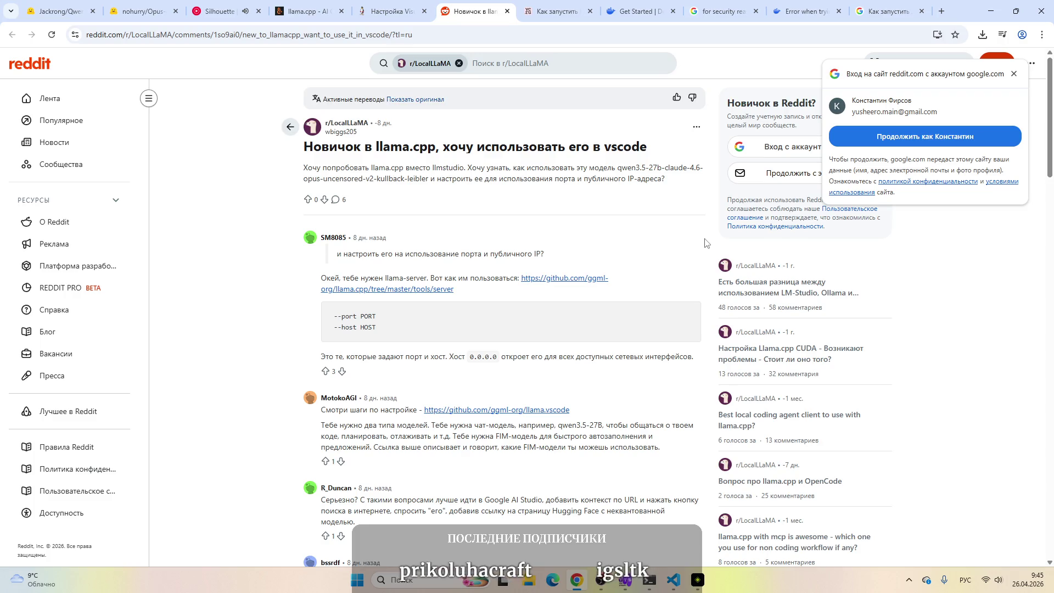
Step: Skim the Reddit llama-server replies, then switch to the vc.ru Llama 3 guide tab
scroll(705, 243, down, 3)
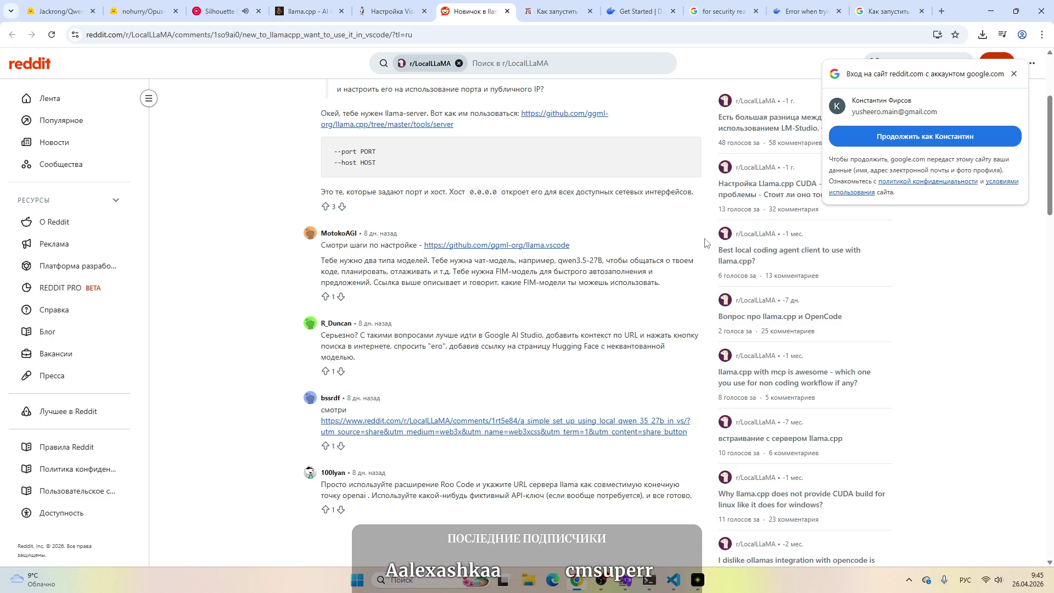
scroll(706, 242, down, 2)
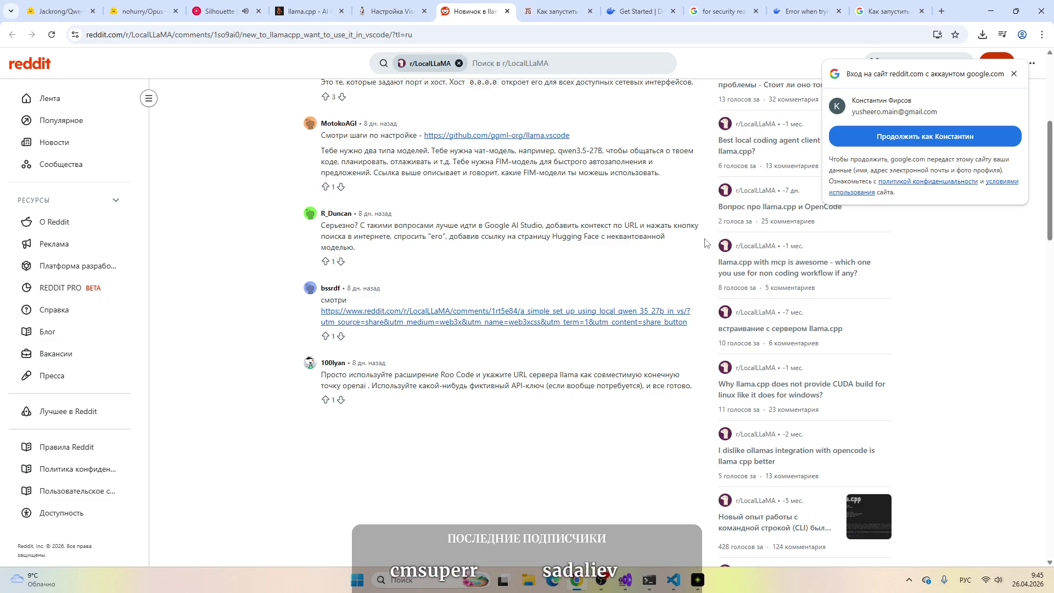
scroll(706, 243, down, 1)
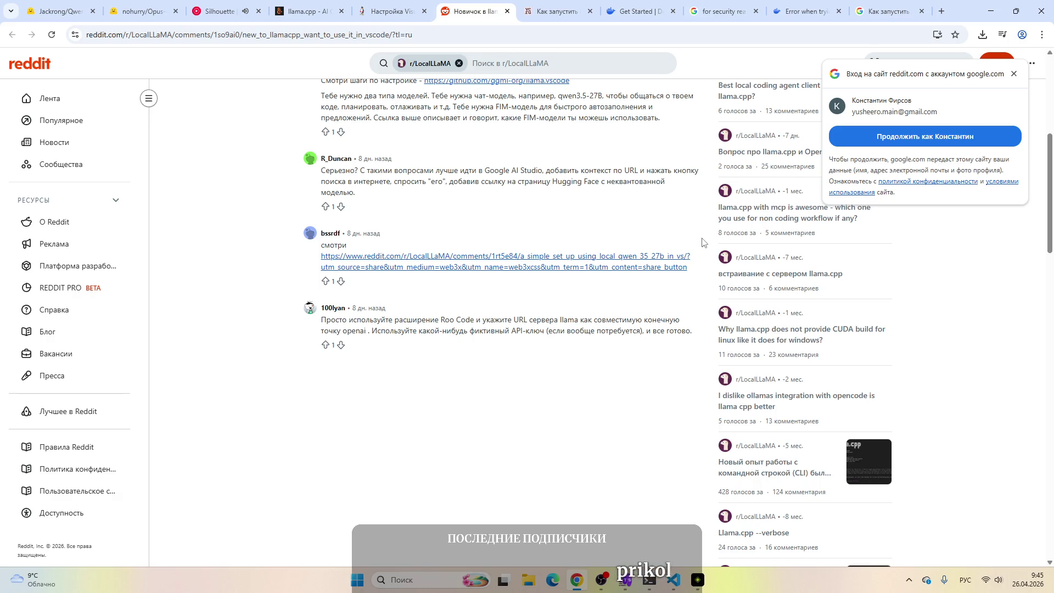
click(555, 11)
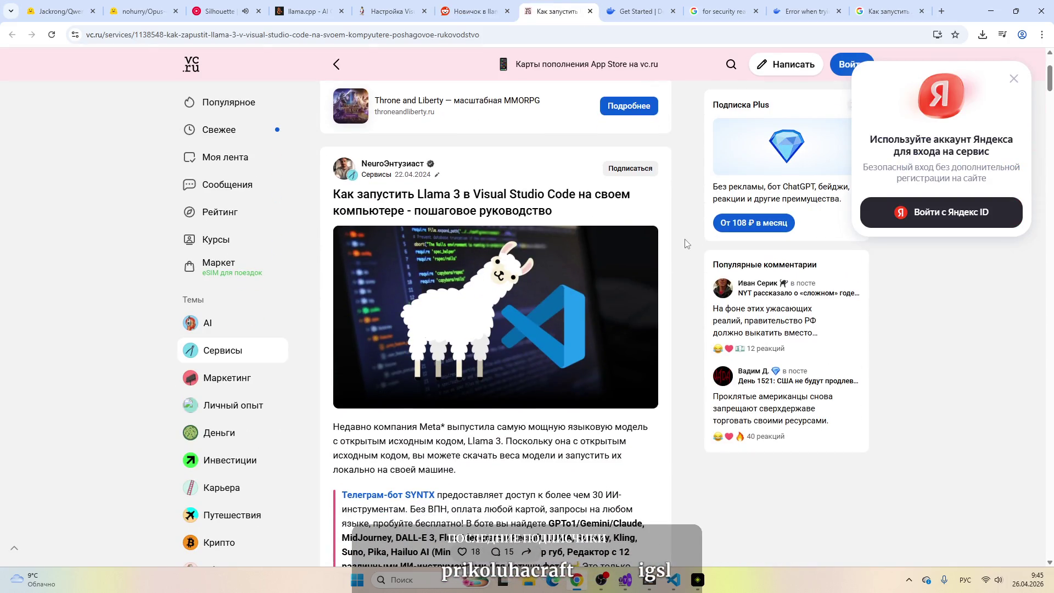
Step: Skim the vc.ru Llama 3 in VS Code guide and close its tab
scroll(686, 243, down, 5)
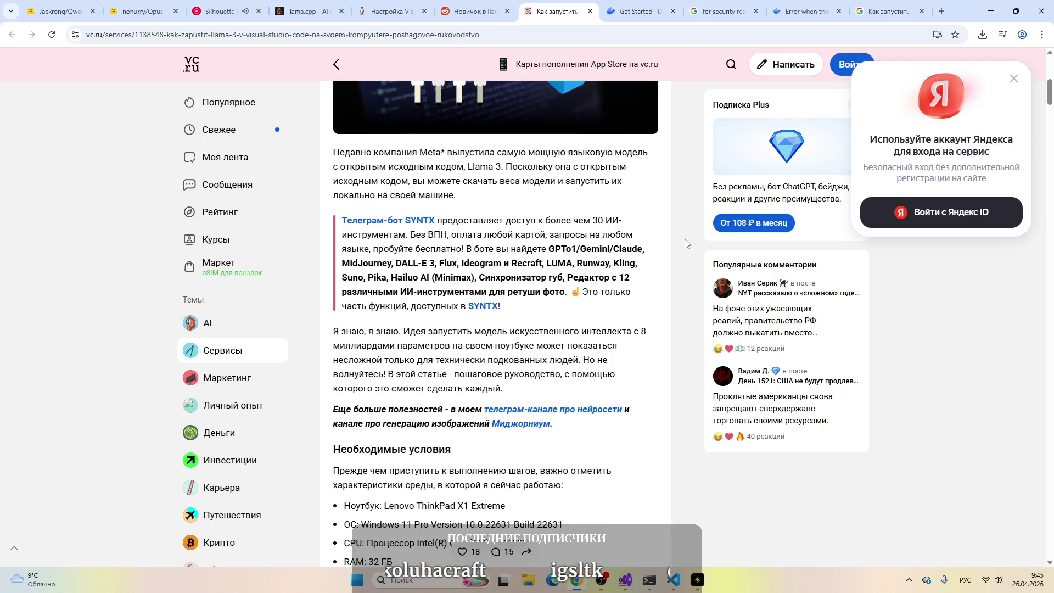
scroll(686, 243, down, 4)
scroll(685, 244, down, 10)
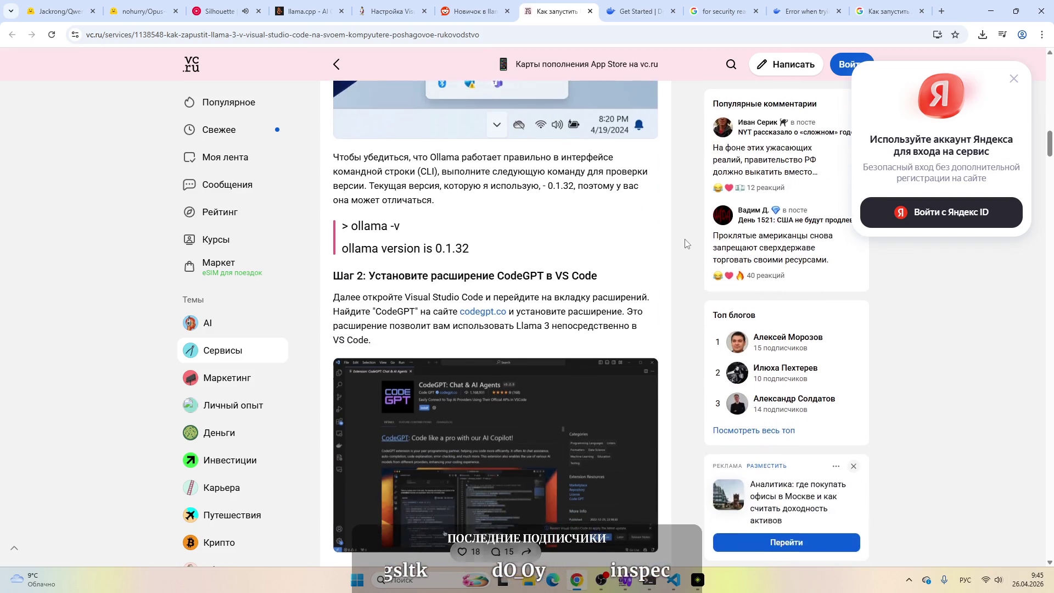
scroll(686, 243, down, 4)
scroll(685, 243, down, 3)
scroll(685, 244, up, 2)
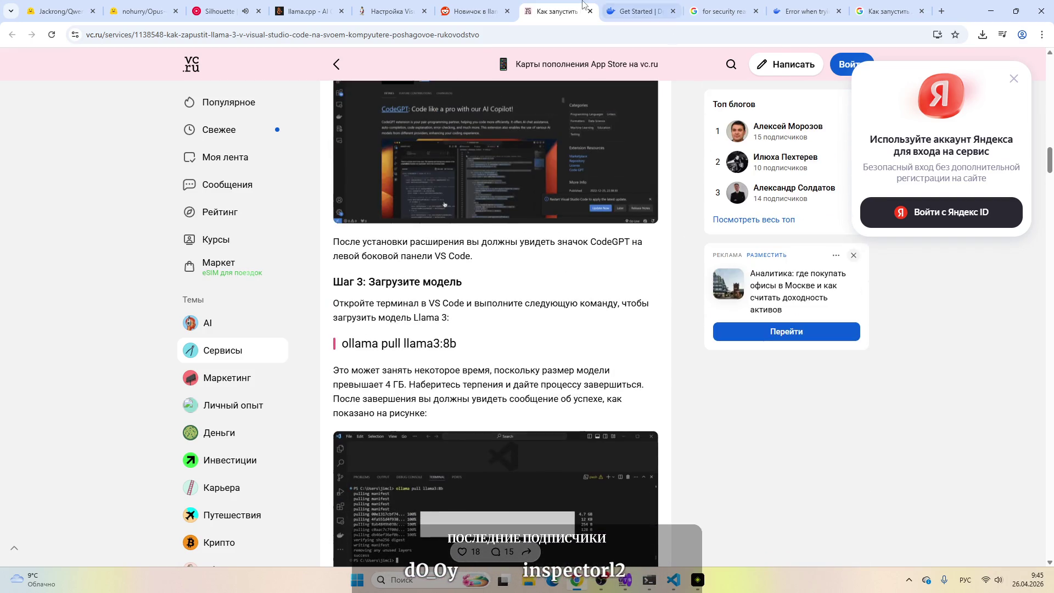
click(591, 11)
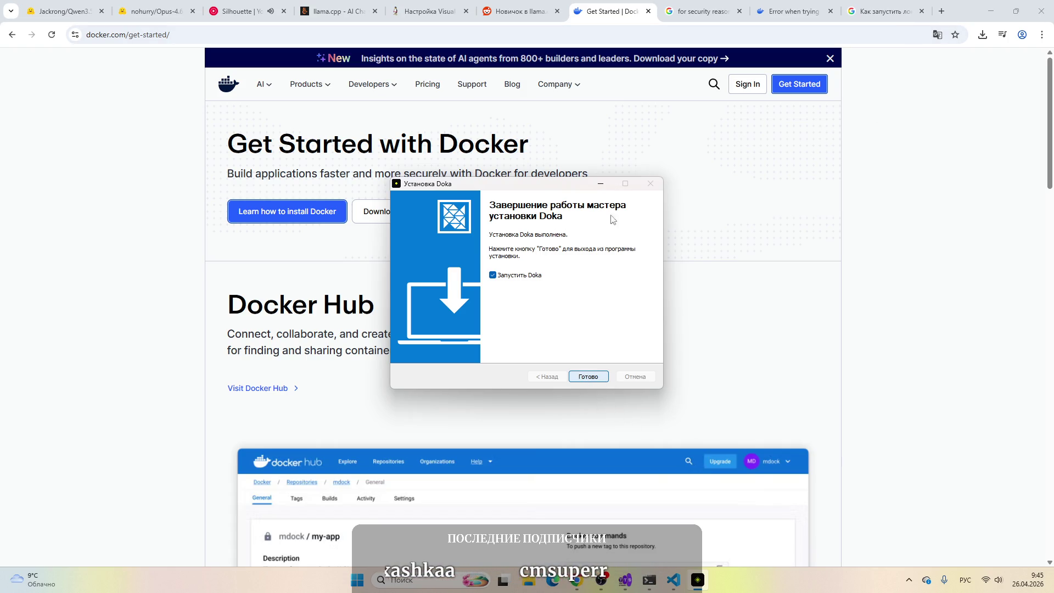
Step: Finish the Doka setup wizard with Готово and close the Doka window as its model loads
click(699, 582)
click(702, 586)
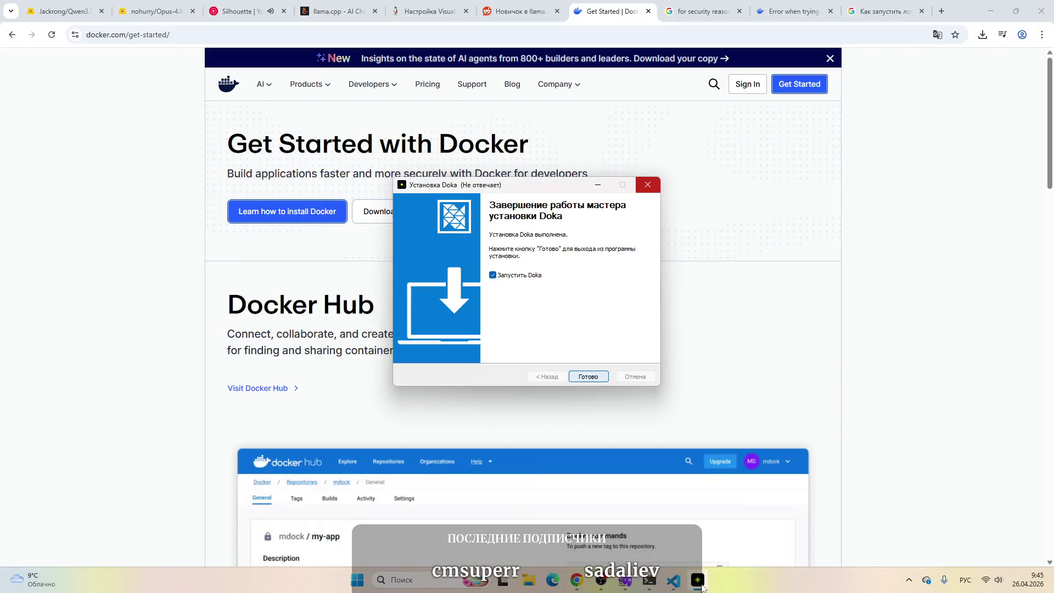
click(588, 378)
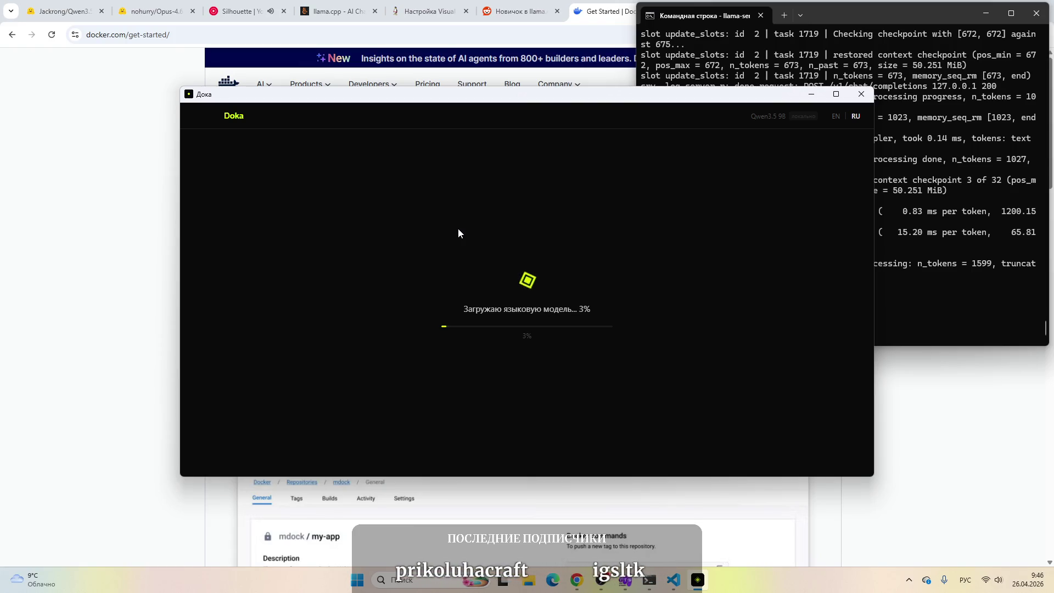
click(862, 96)
click(368, 581)
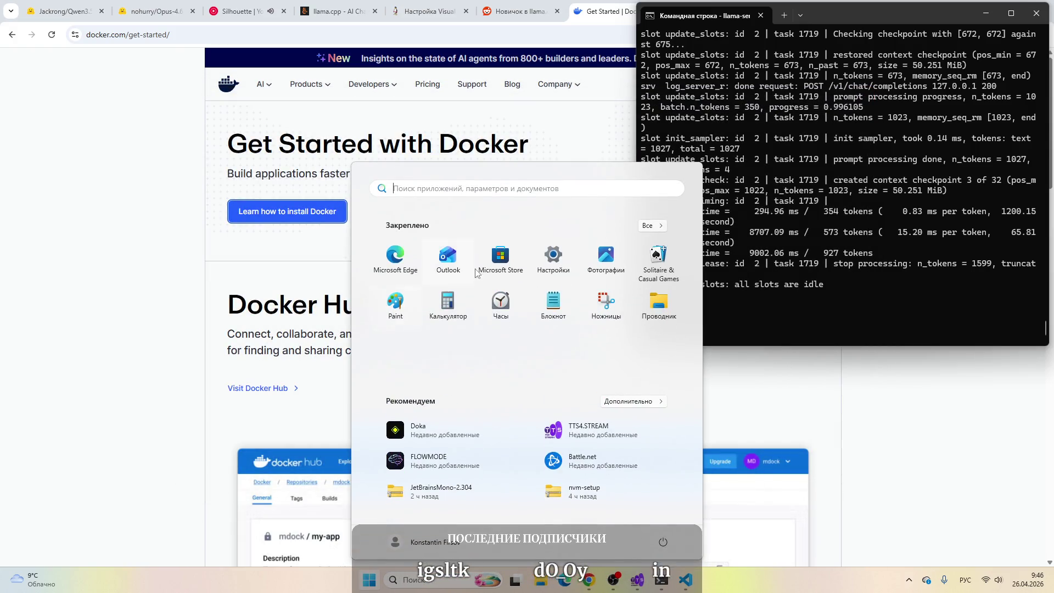
Step: Go to Apps > Installed apps in Windows Settings
click(642, 225)
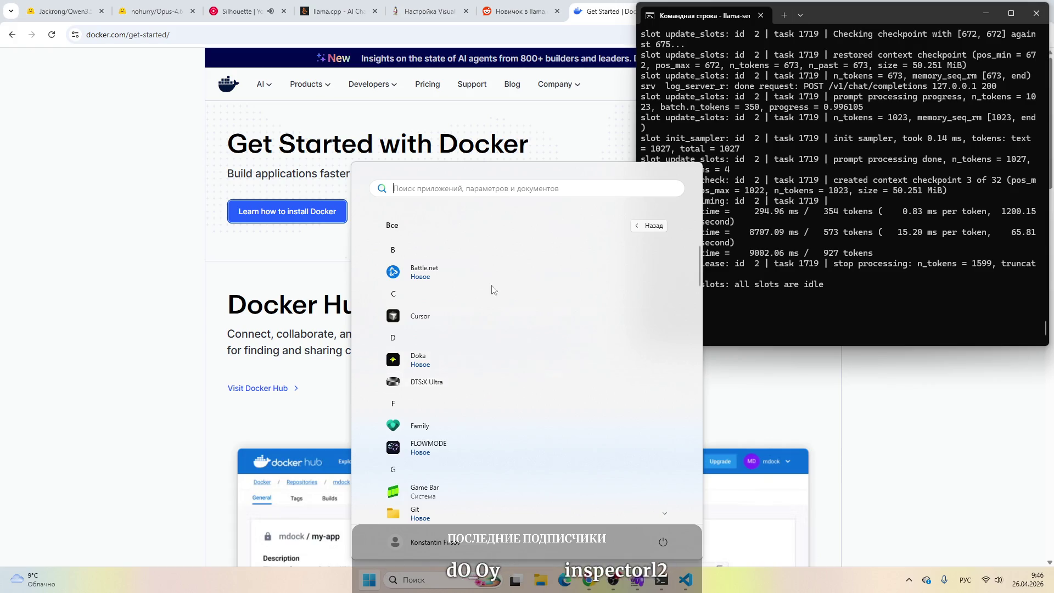
scroll(467, 398, down, 3)
scroll(466, 399, up, 3)
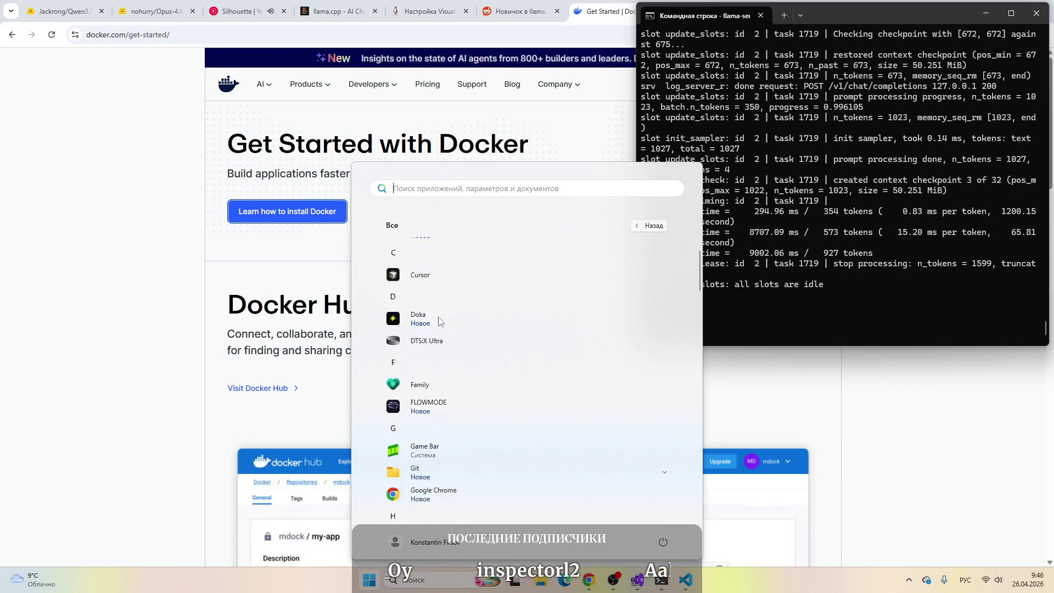
click(370, 583)
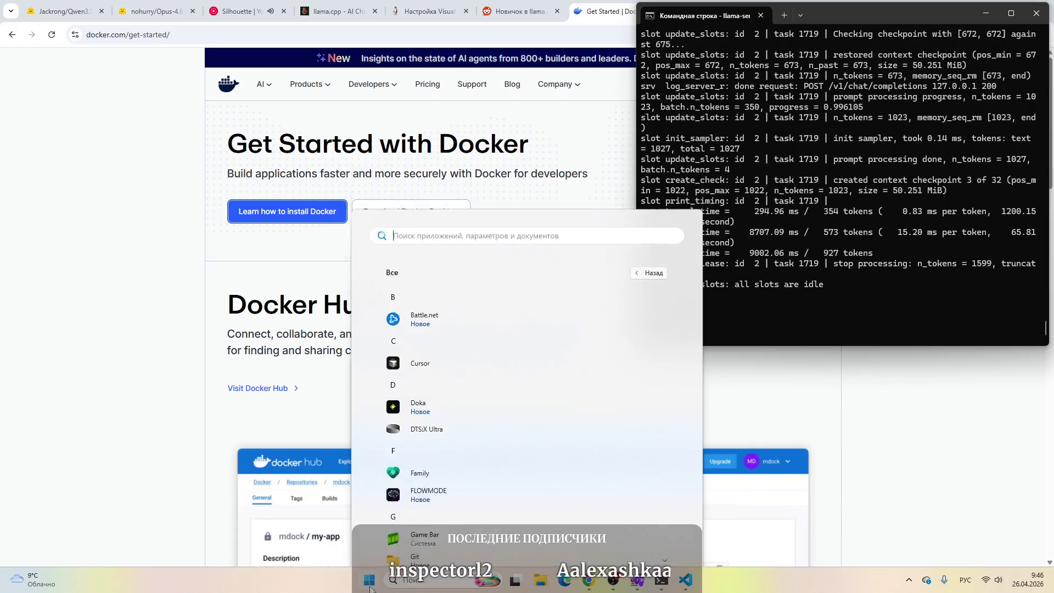
click(370, 583)
click(373, 346)
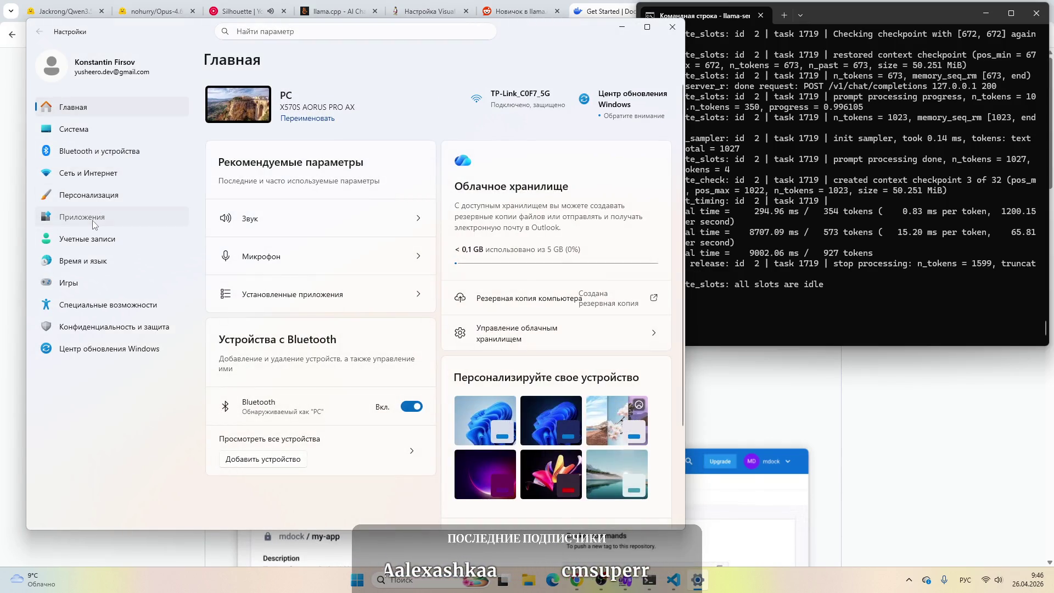
click(100, 217)
click(305, 144)
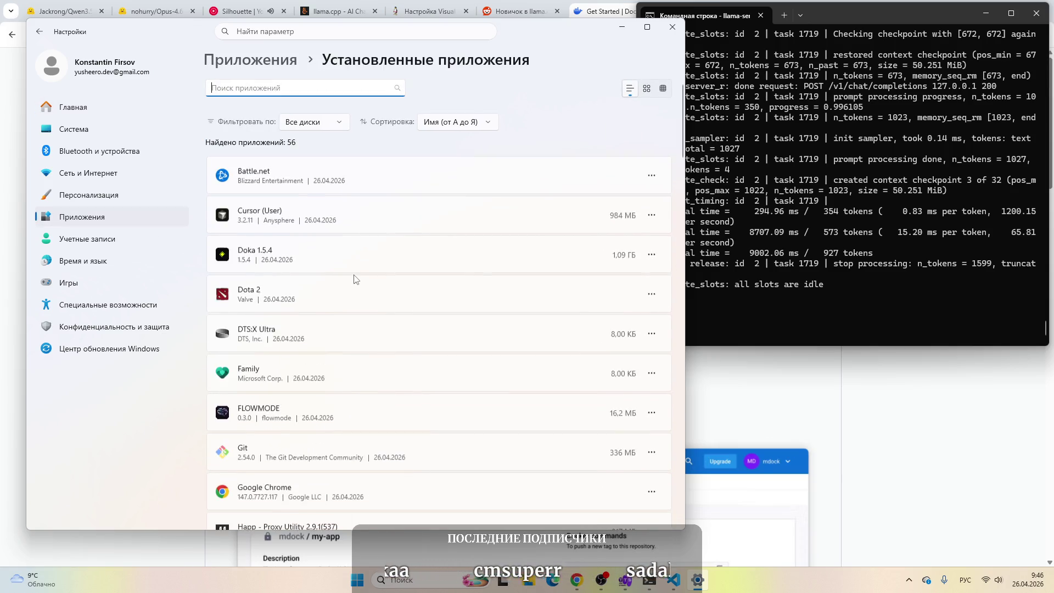
Step: Uninstall Doka 1.5.4 and let its uninstaller start removing the files
click(651, 252)
click(541, 293)
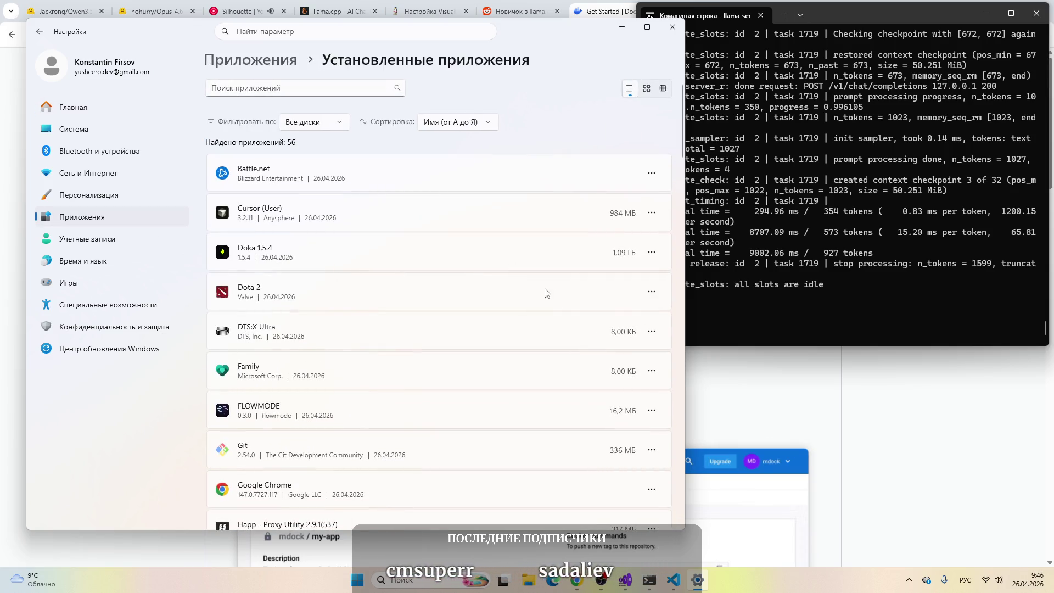
click(632, 314)
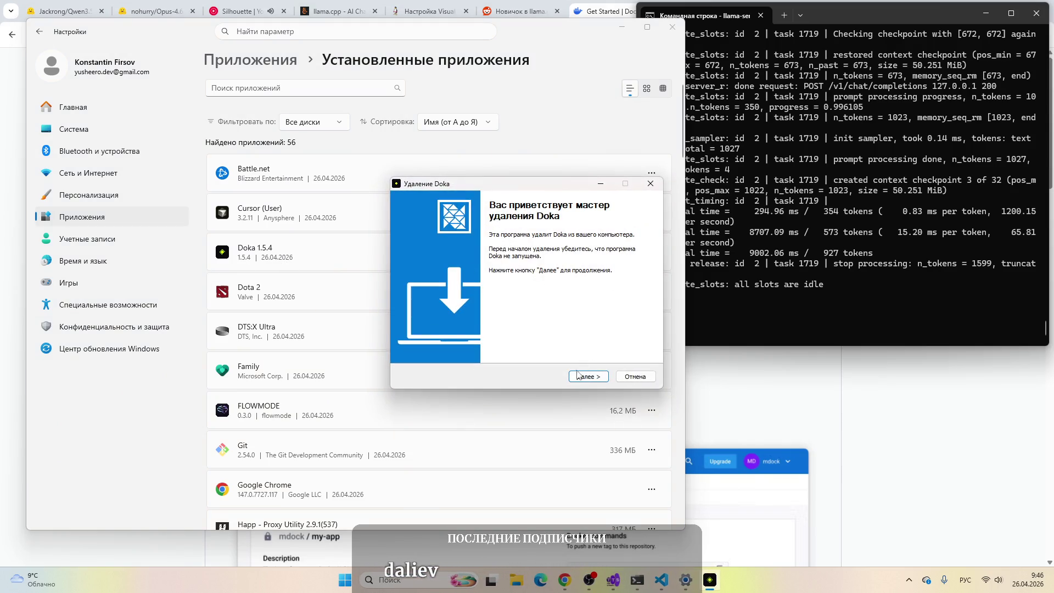
click(586, 377)
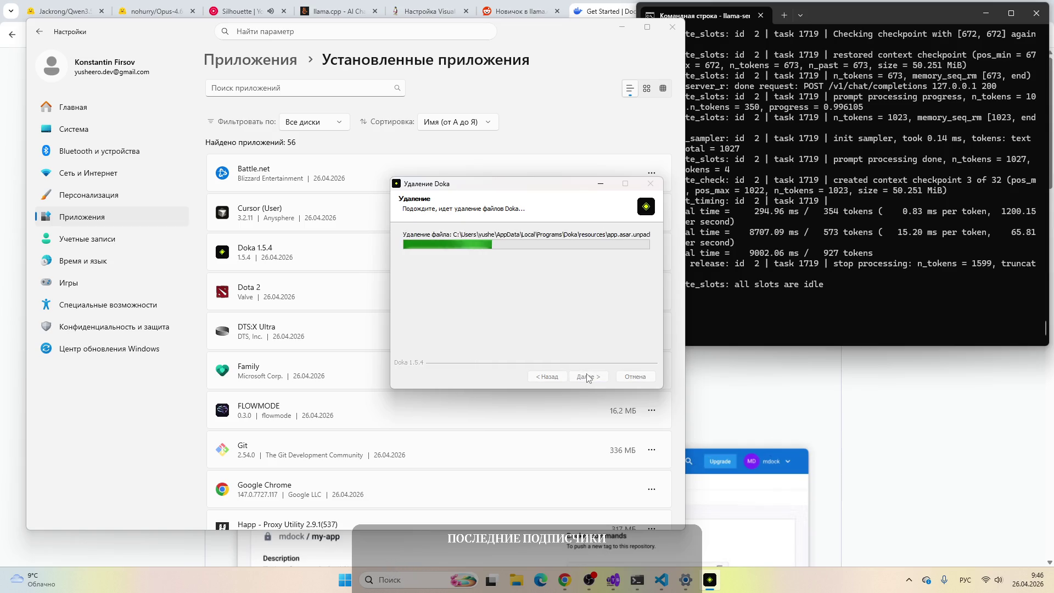
click(589, 7)
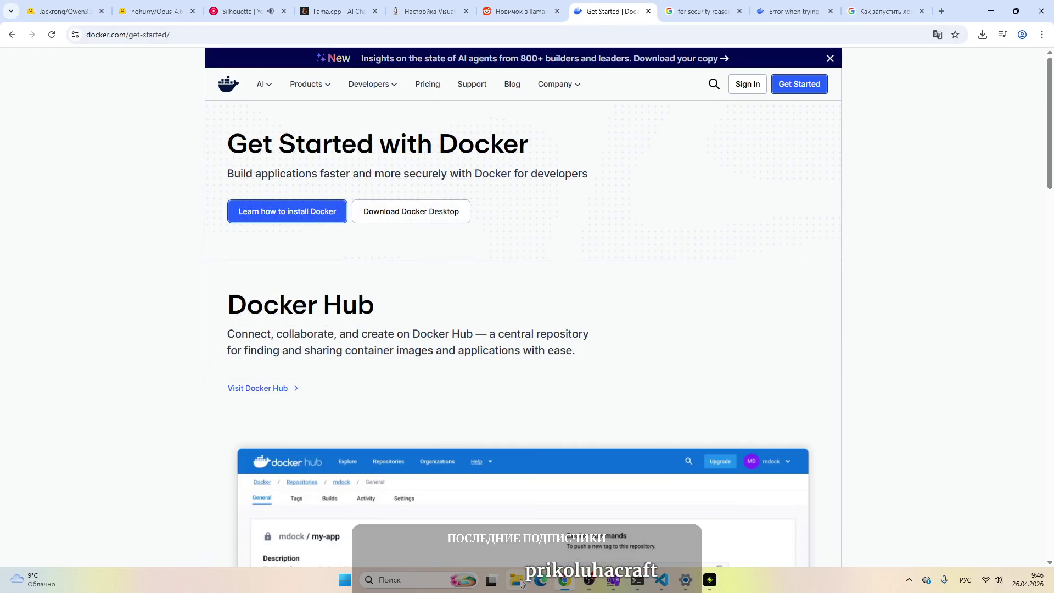
Step: Run Docker Desktop Installer from the Downloads folder as administrator
click(518, 581)
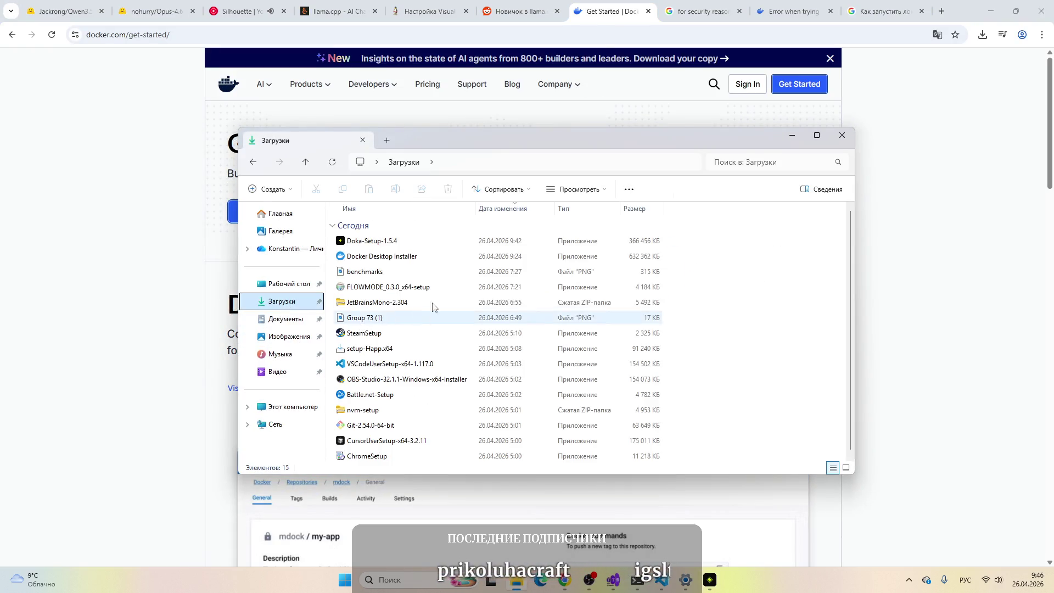
click(383, 258)
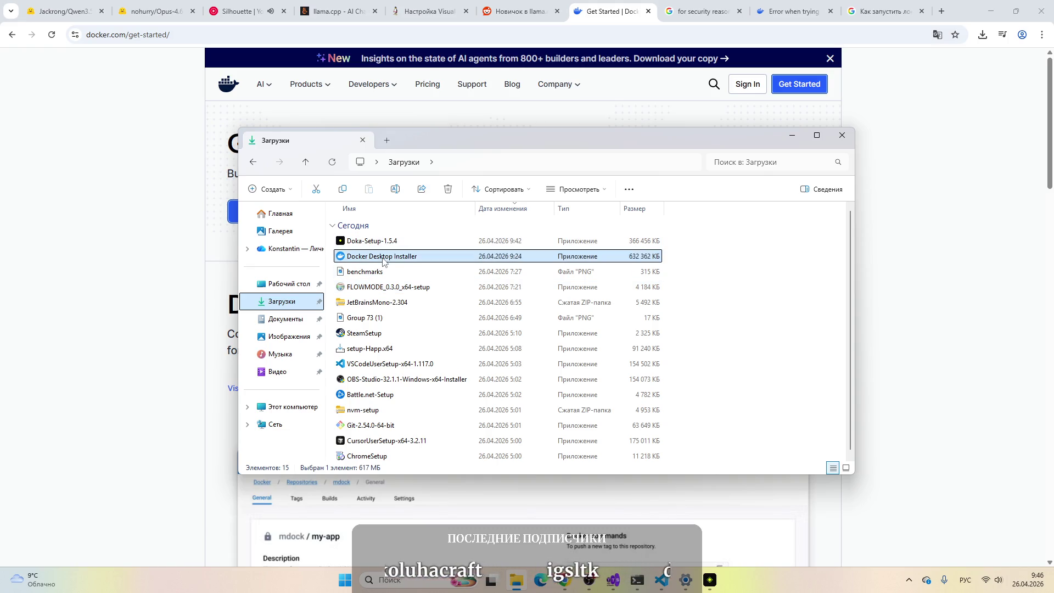
right_click(383, 259)
click(465, 350)
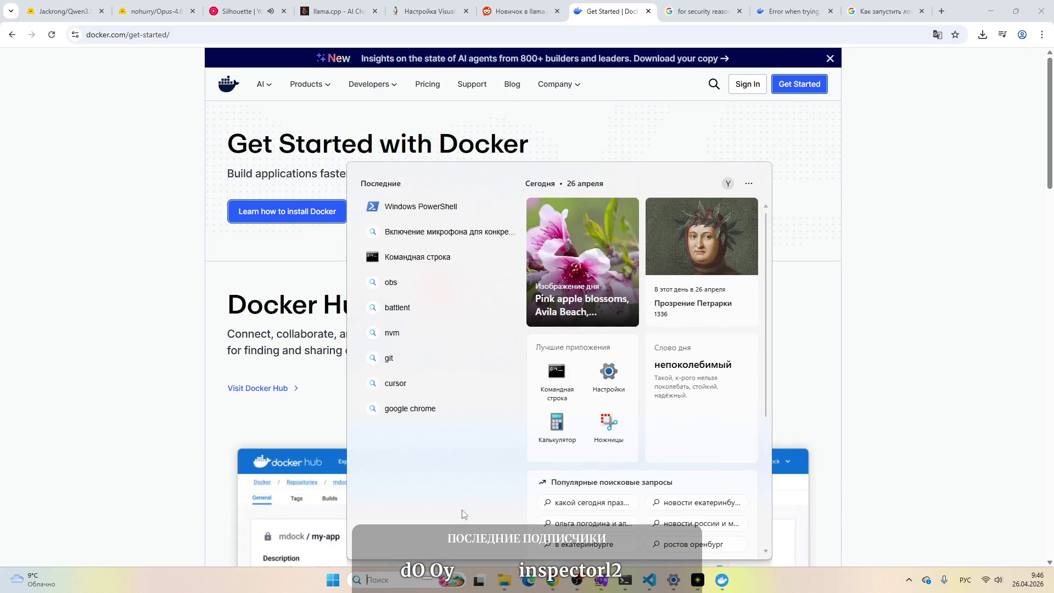
click(714, 8)
click(885, 10)
Step: Read through the Docker forum thread about the installation error
click(683, 14)
click(802, 8)
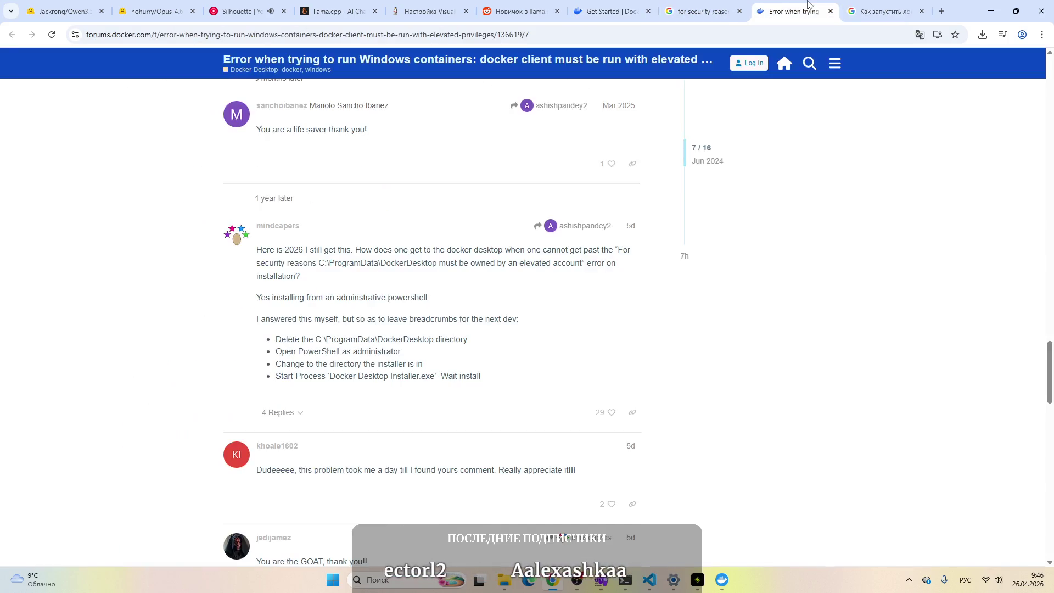
scroll(365, 259, down, 2)
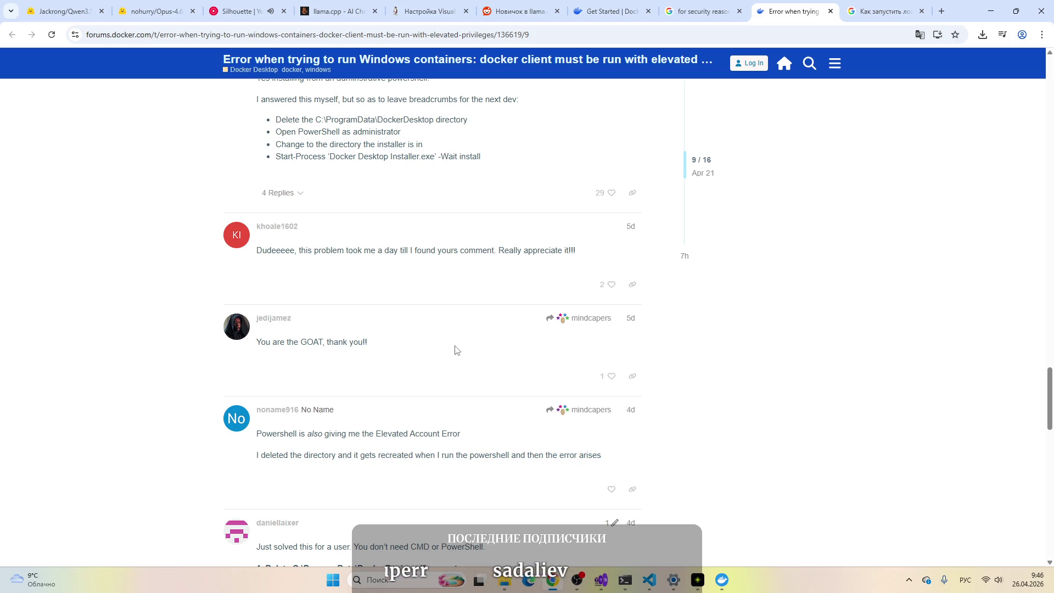
scroll(455, 350, down, 3)
scroll(455, 350, up, 20)
scroll(455, 350, up, 20)
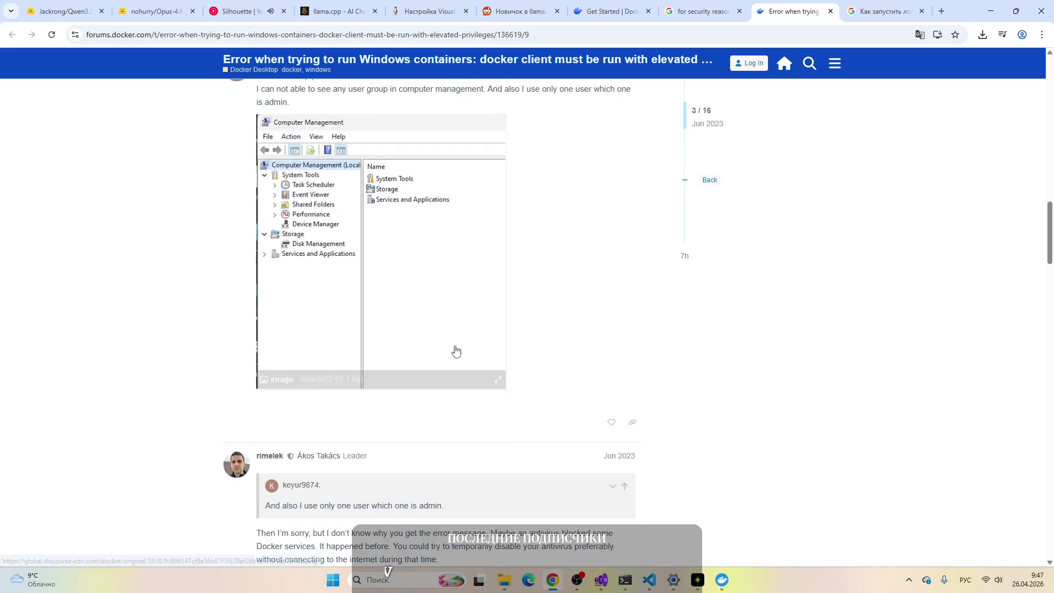
scroll(455, 350, down, 3)
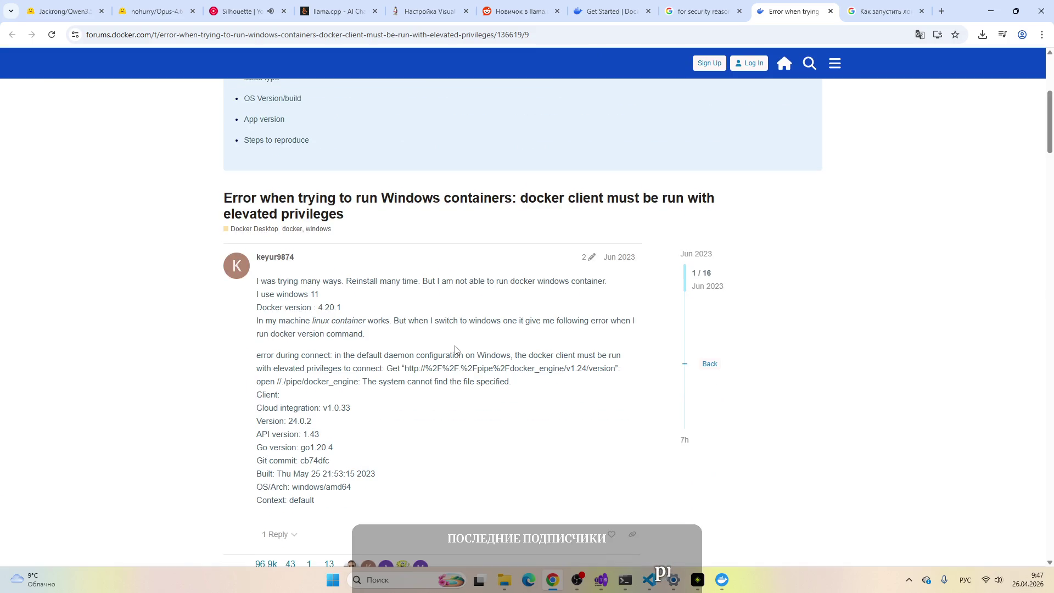
scroll(455, 349, down, 5)
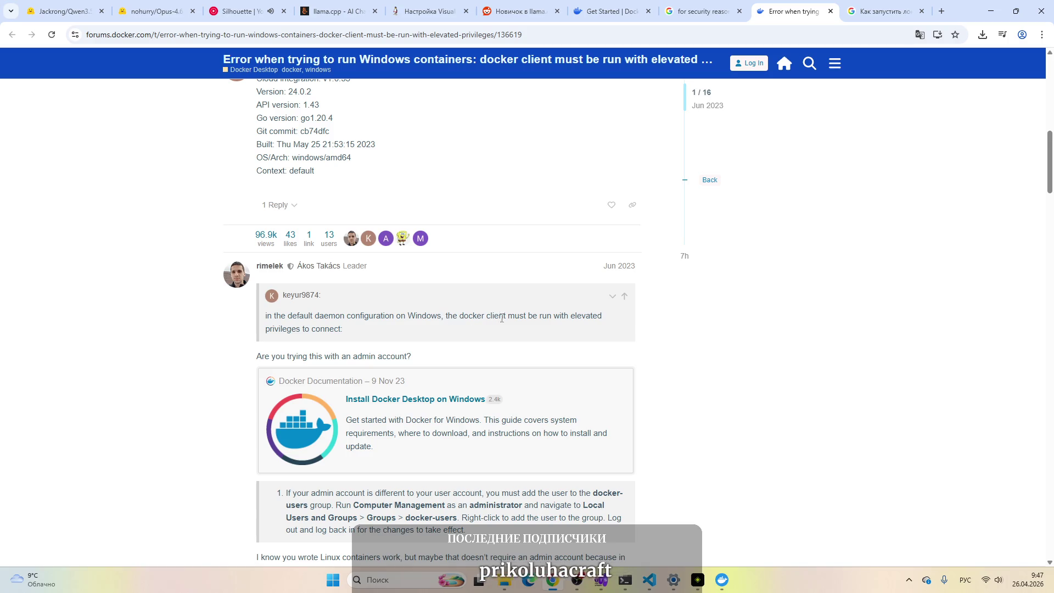
scroll(307, 330, down, 2)
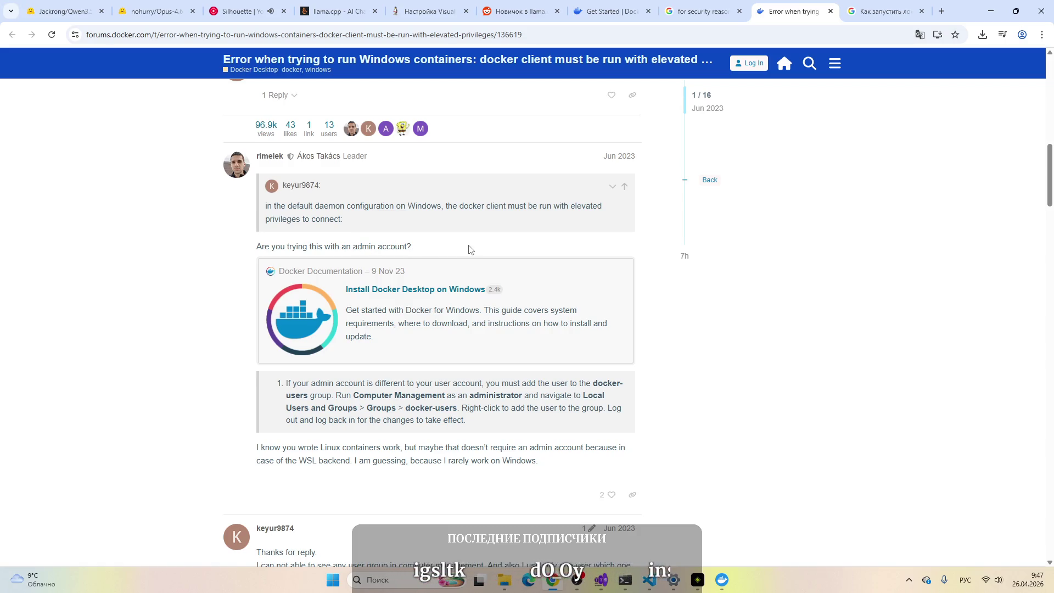
scroll(385, 291, down, 1)
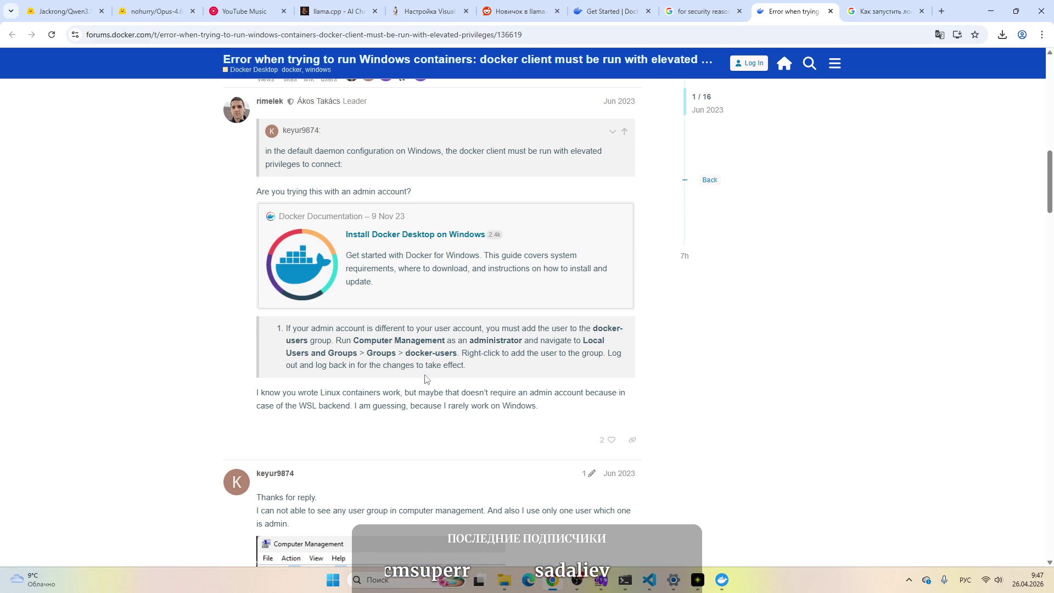
scroll(431, 374, down, 2)
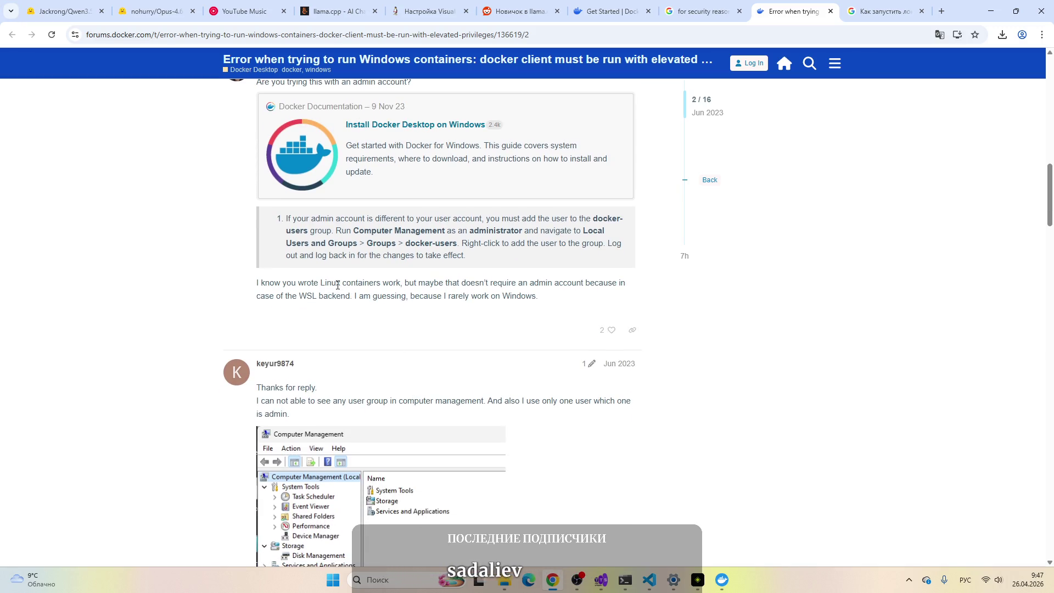
scroll(338, 287, down, 3)
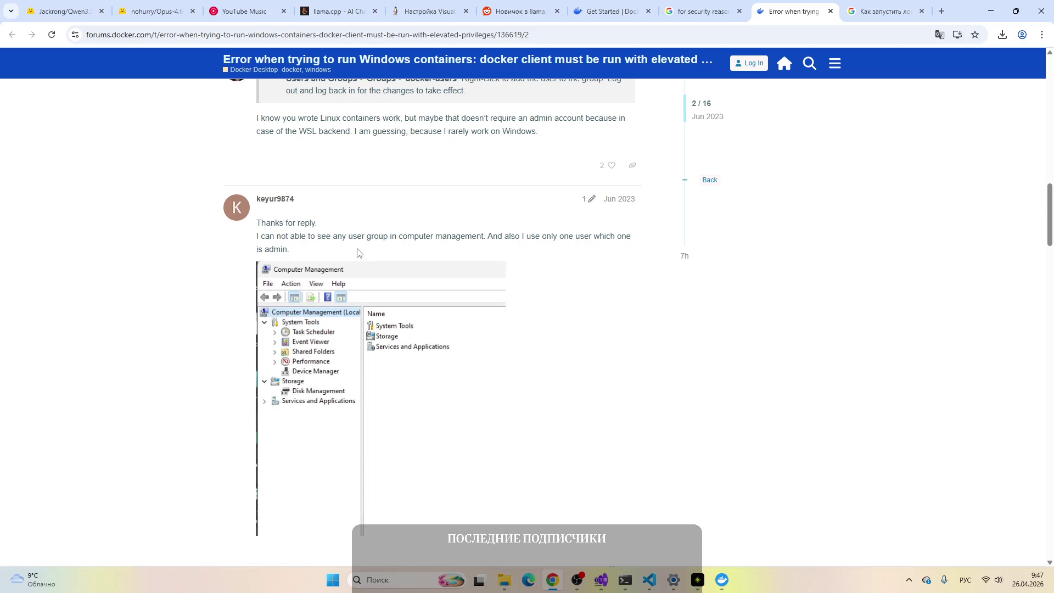
scroll(357, 251, down, 5)
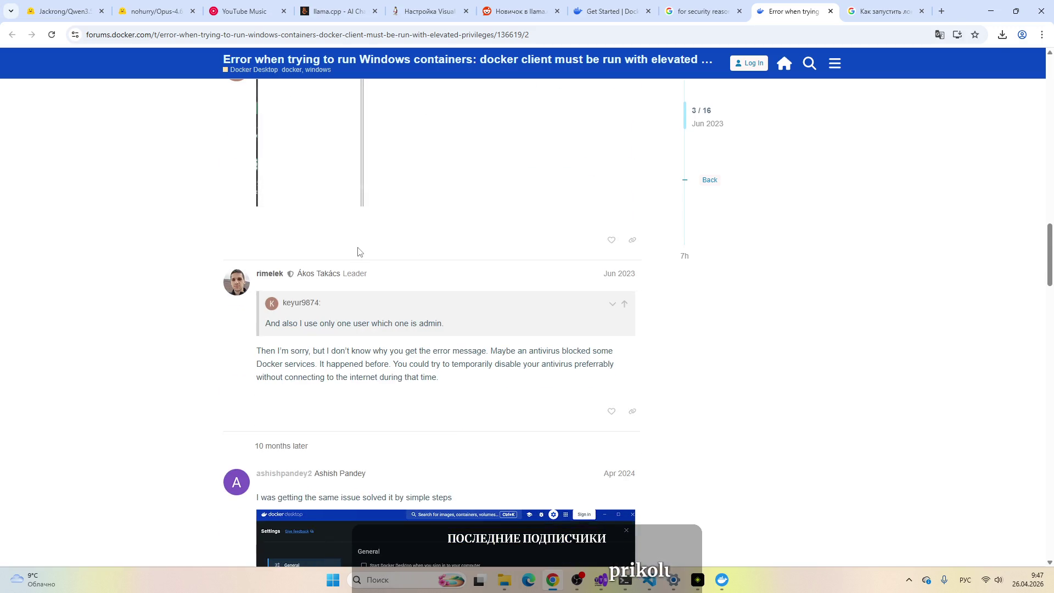
scroll(357, 251, down, 3)
scroll(358, 252, down, 2)
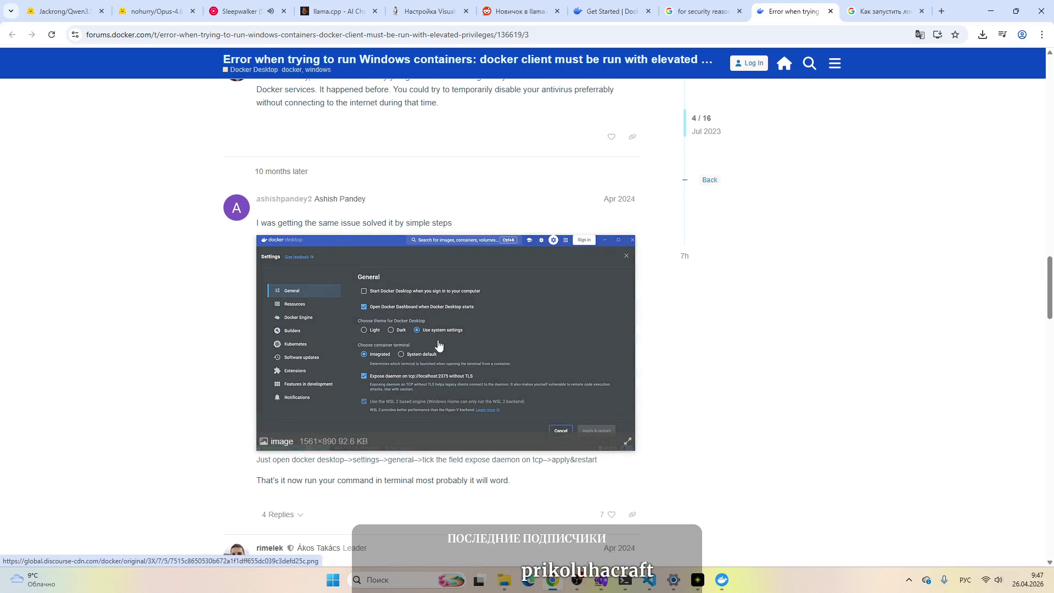
scroll(230, 365, down, 5)
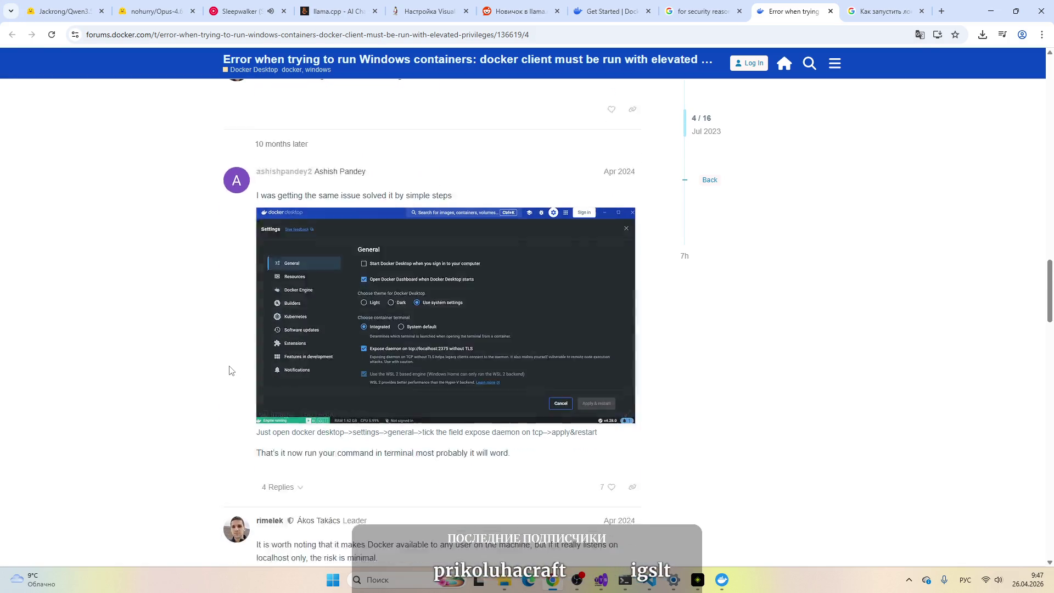
Step: Dismiss the Docker Desktop installation-failed error and return to the Google results
scroll(233, 361, up, 20)
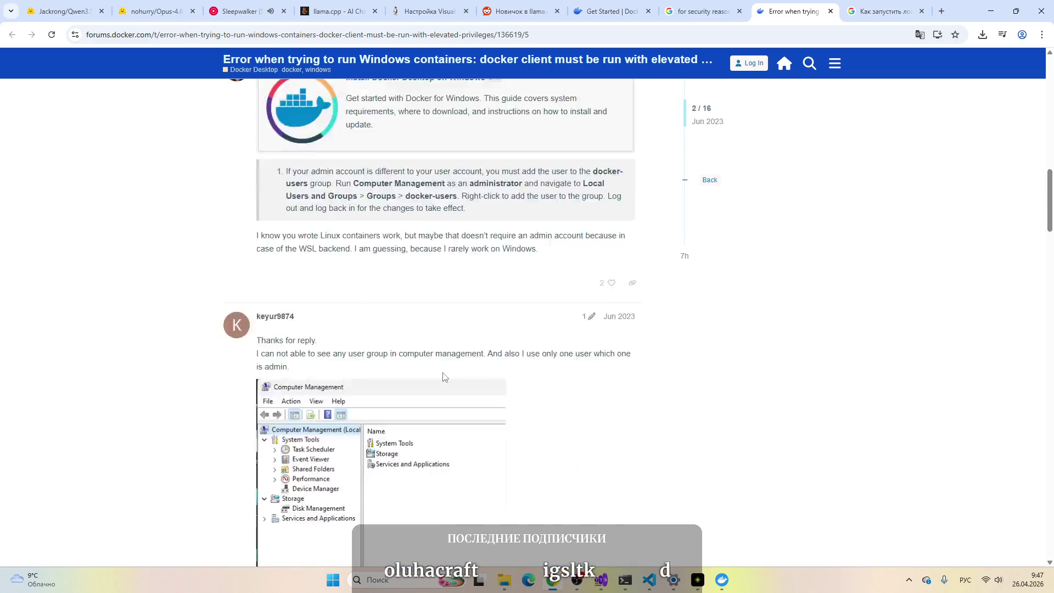
scroll(445, 413, down, 20)
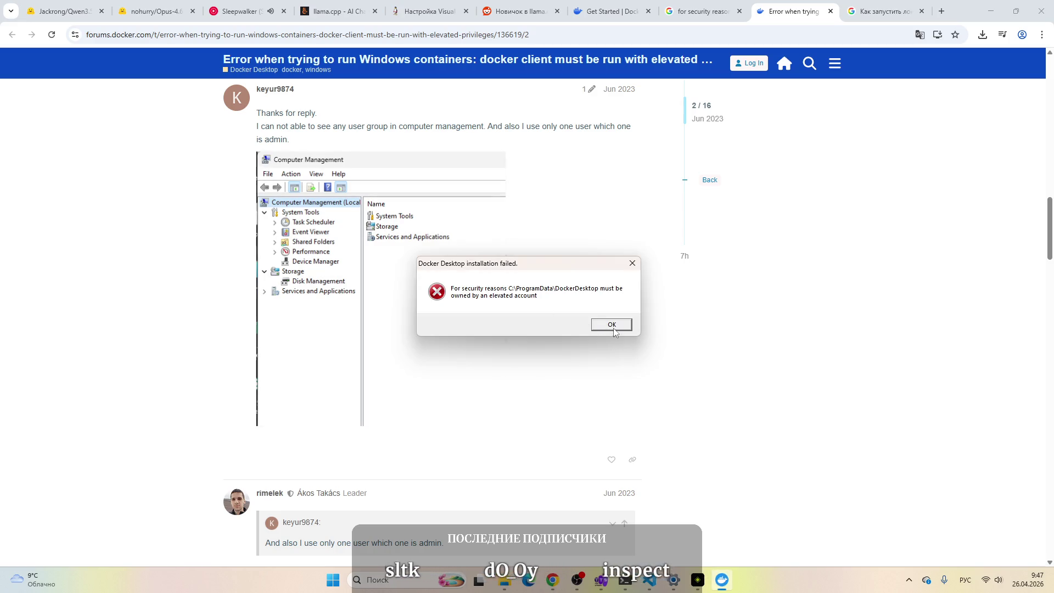
click(609, 325)
click(703, 11)
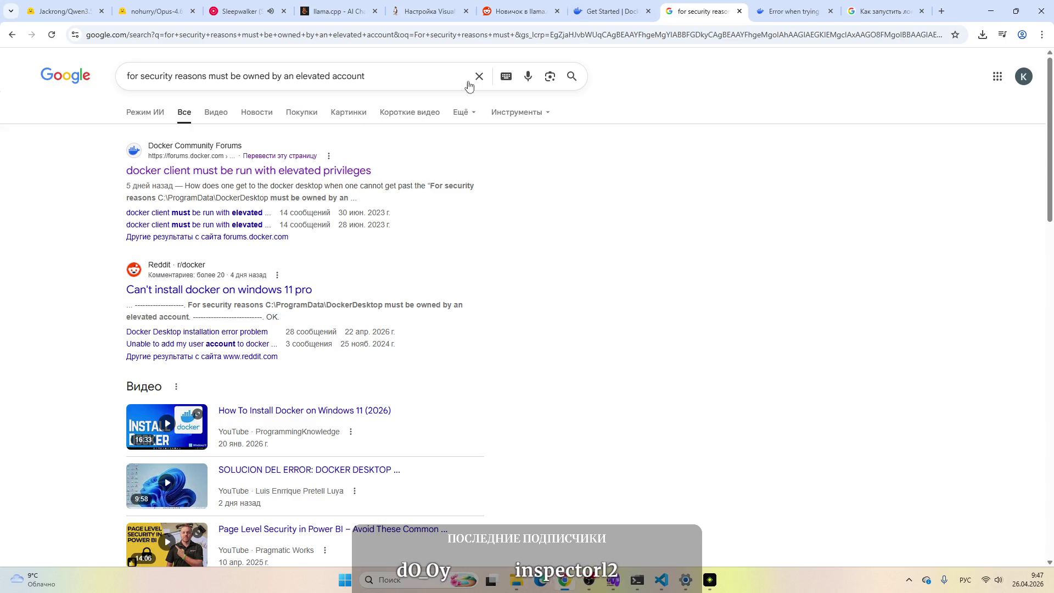
Step: Open the Reddit thread 'Can't install docker on windows 11 pro' and scroll to the answer
scroll(210, 179, down, 2)
middle_click(210, 180)
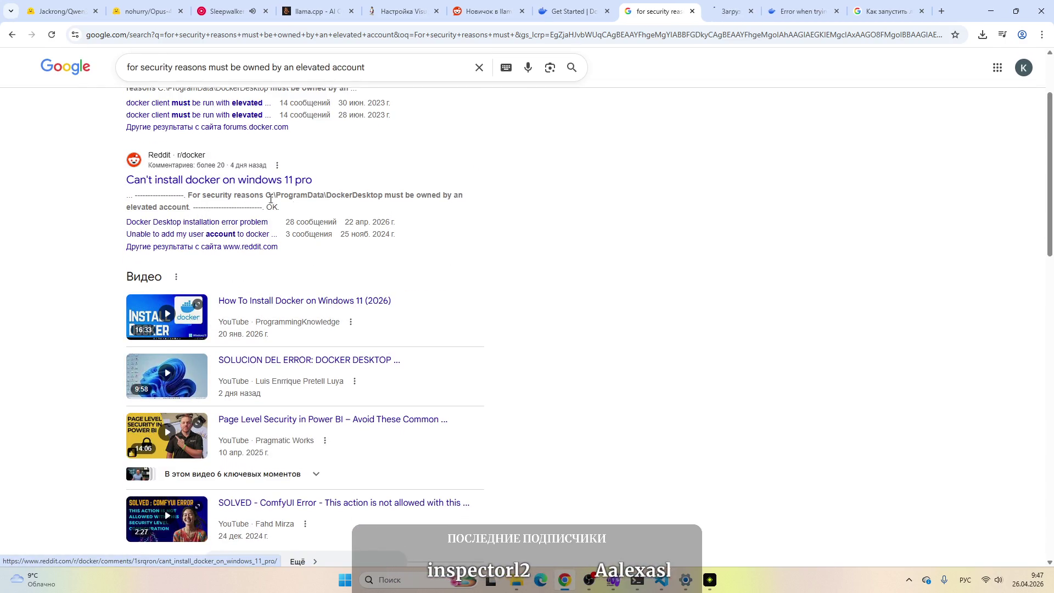
click(724, 11)
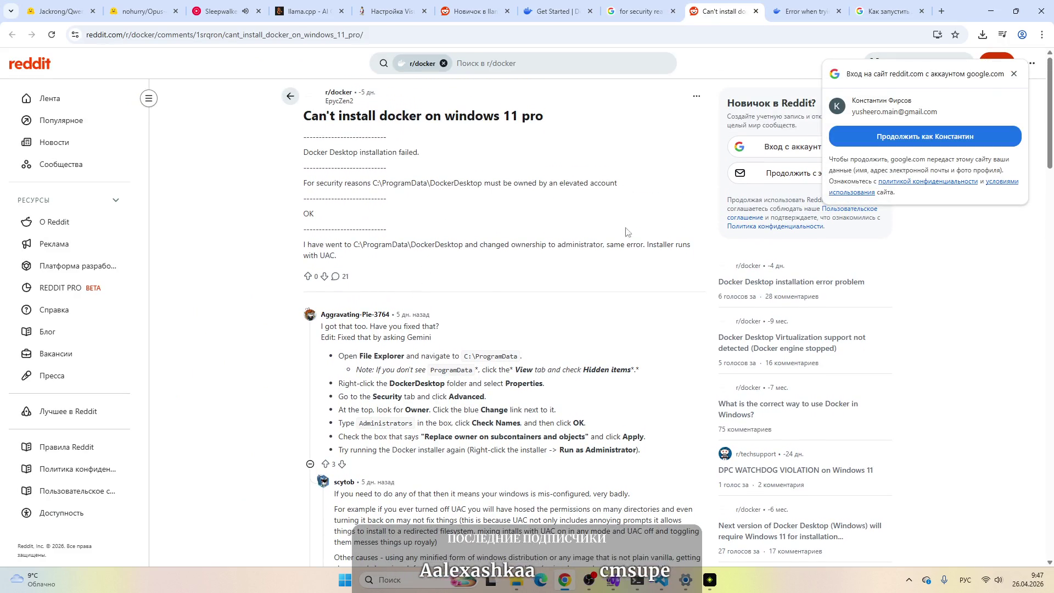
scroll(480, 287, down, 1)
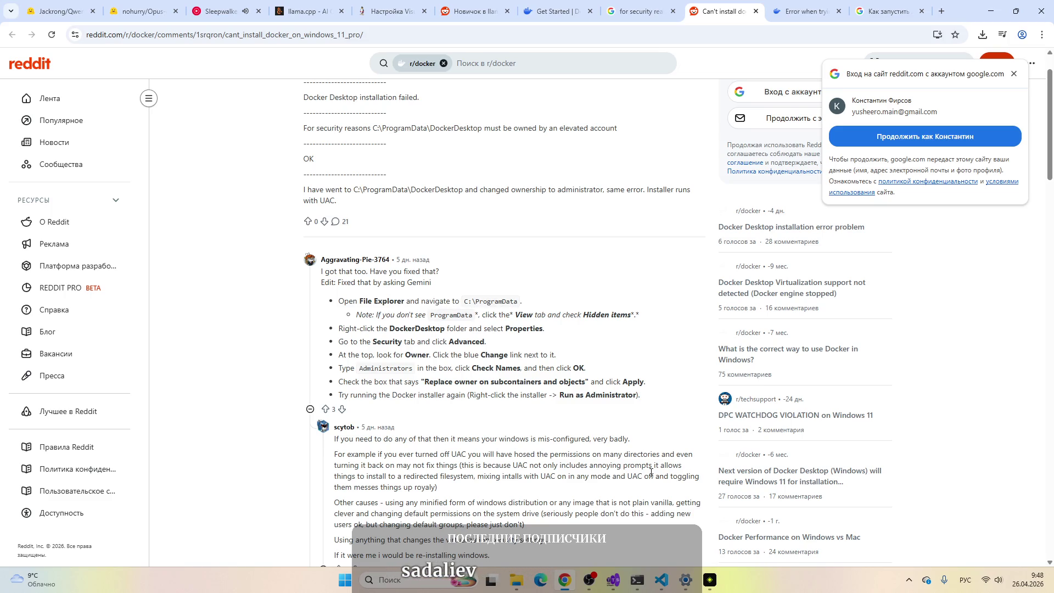
Step: Navigate File Explorer to the C:\ProgramData folder
click(518, 582)
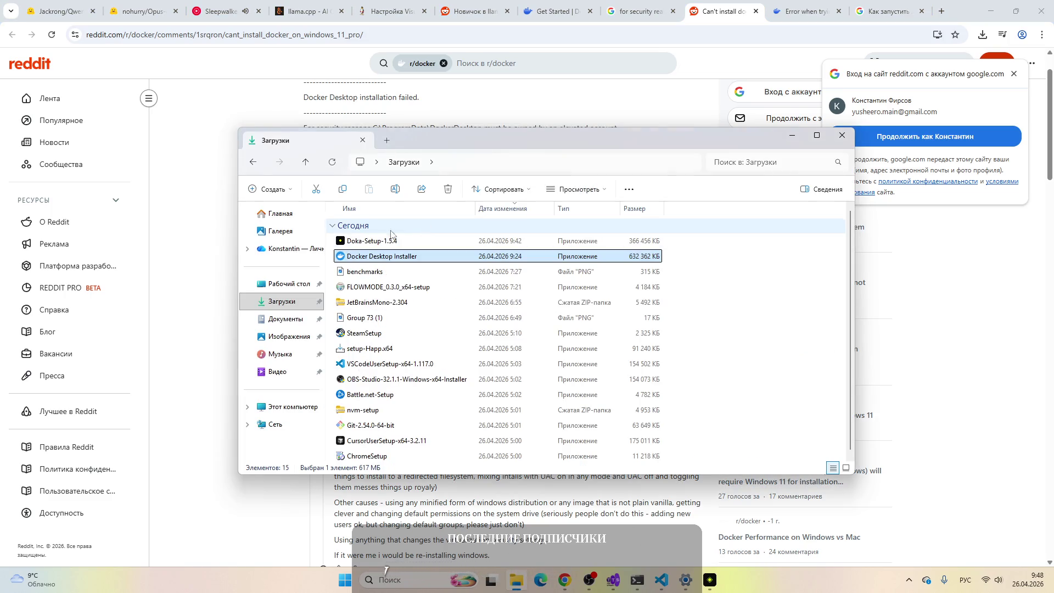
click(280, 407)
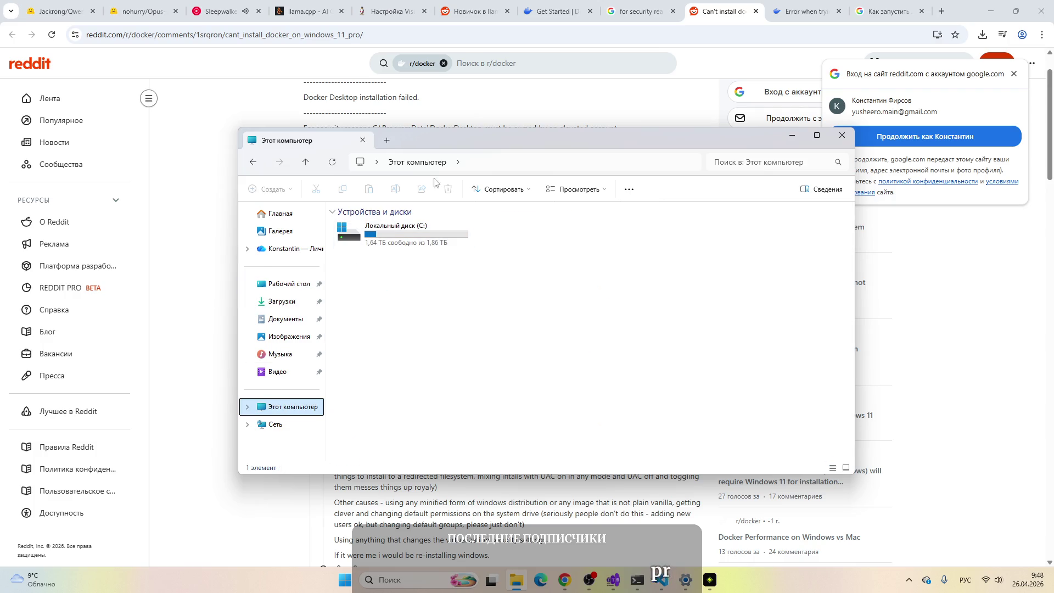
click(491, 163)
double_click(416, 235)
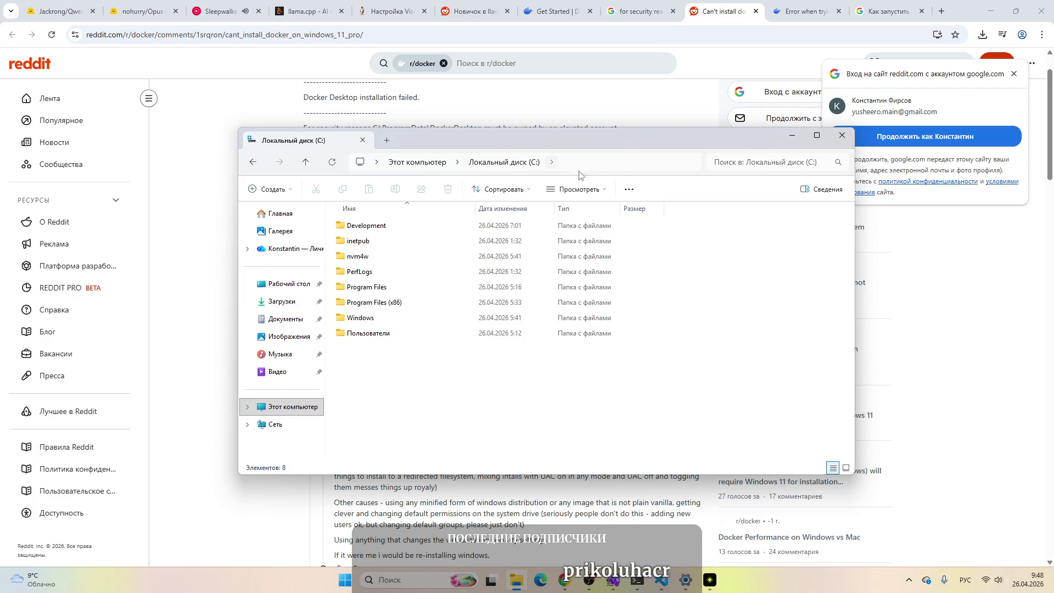
click(611, 163)
click(547, 163)
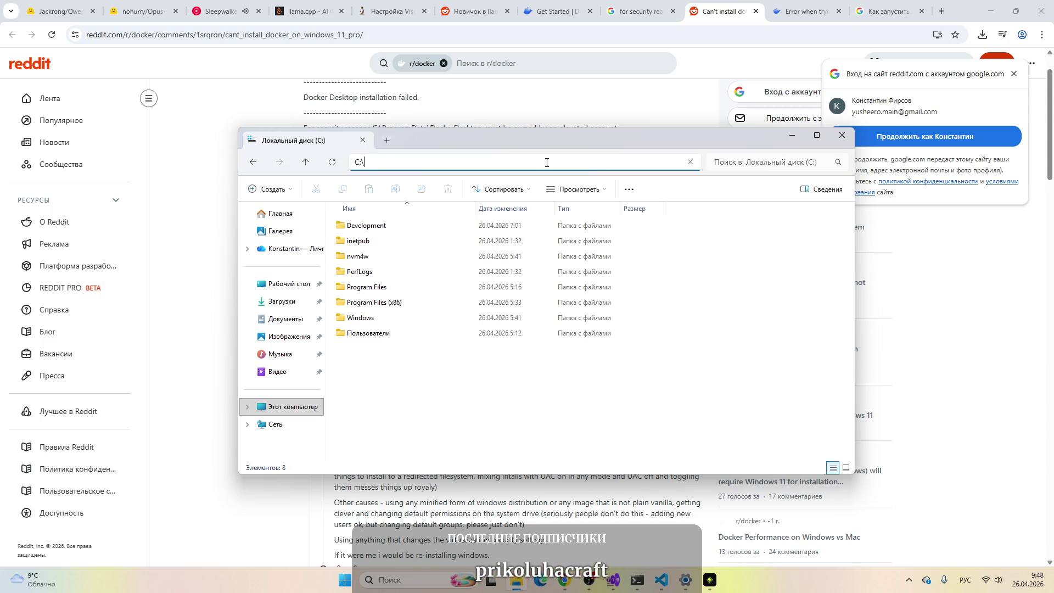
text(ProgramData)
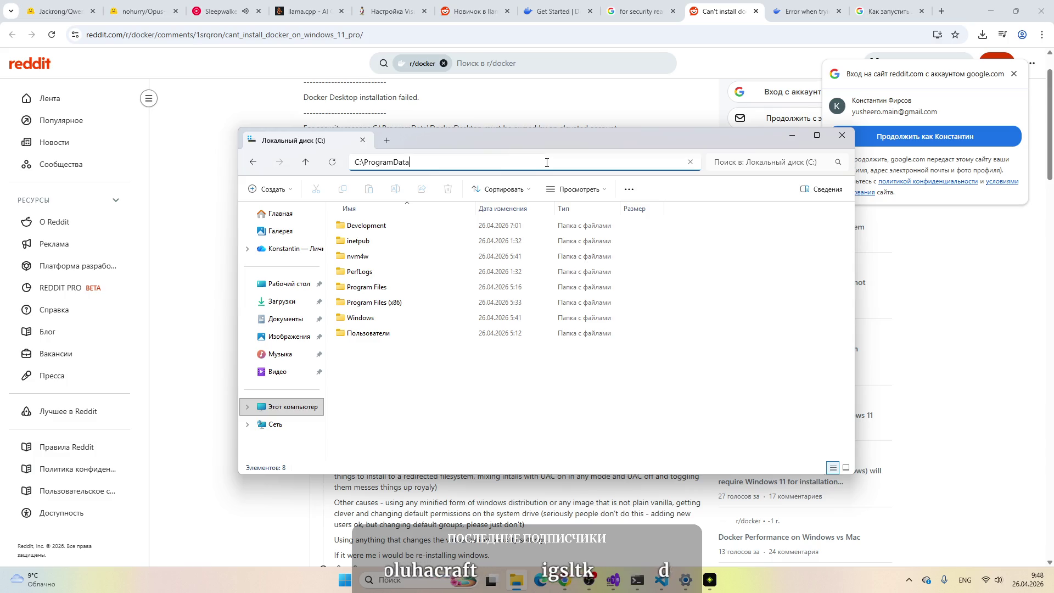
key(Return)
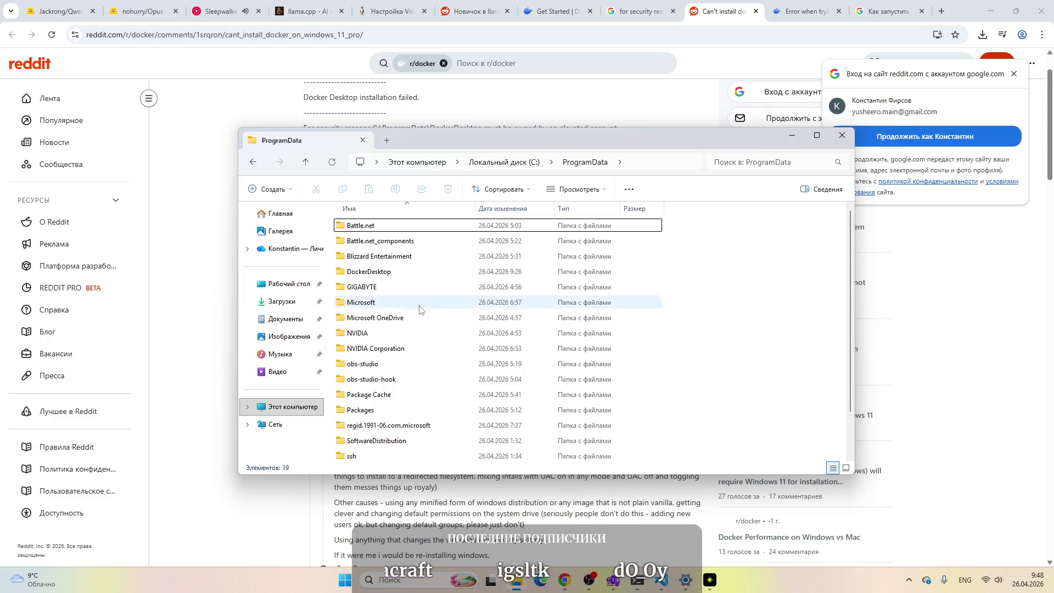
Step: Check the Reddit steps, then select the DockerDesktop folder in ProgramData
scroll(430, 352, up, 1)
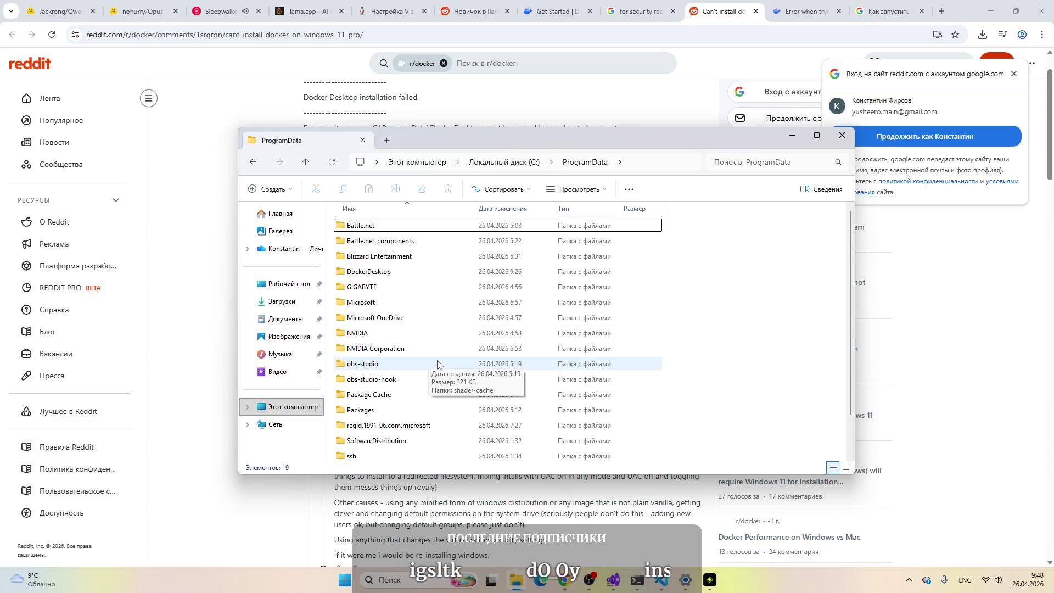
click(603, 97)
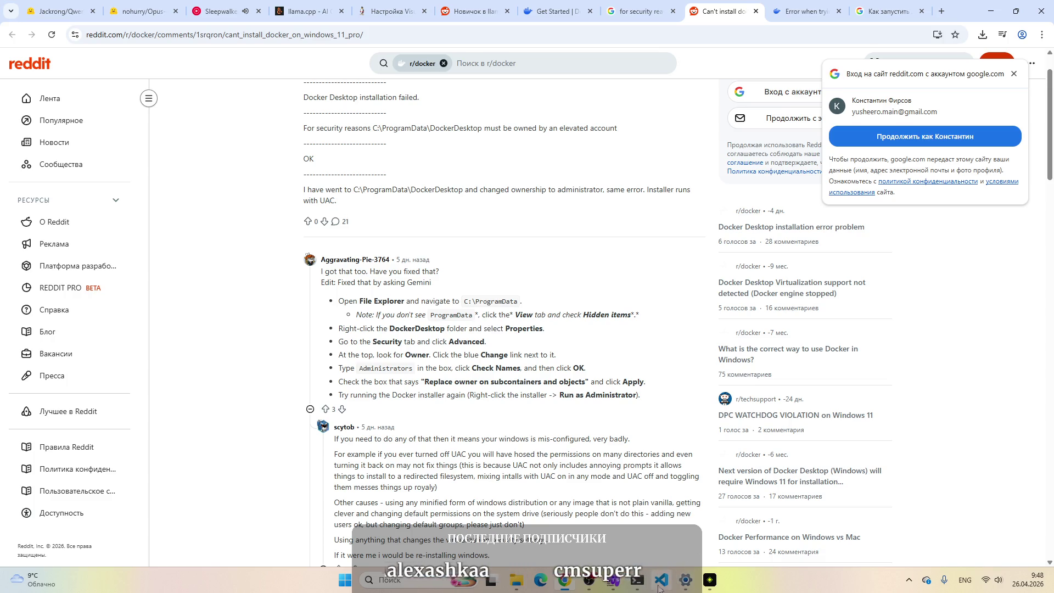
click(516, 580)
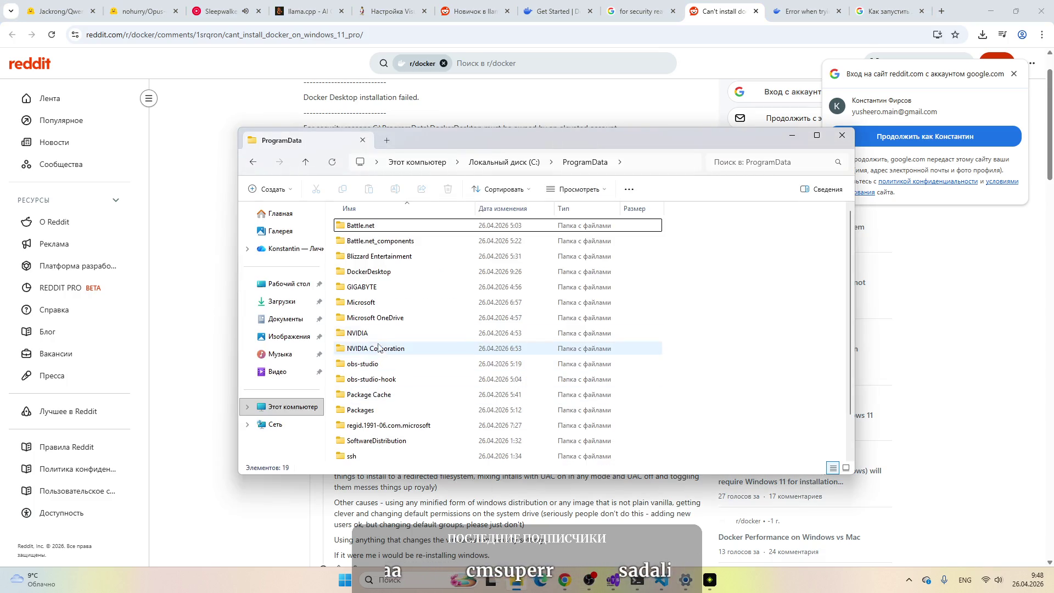
click(403, 273)
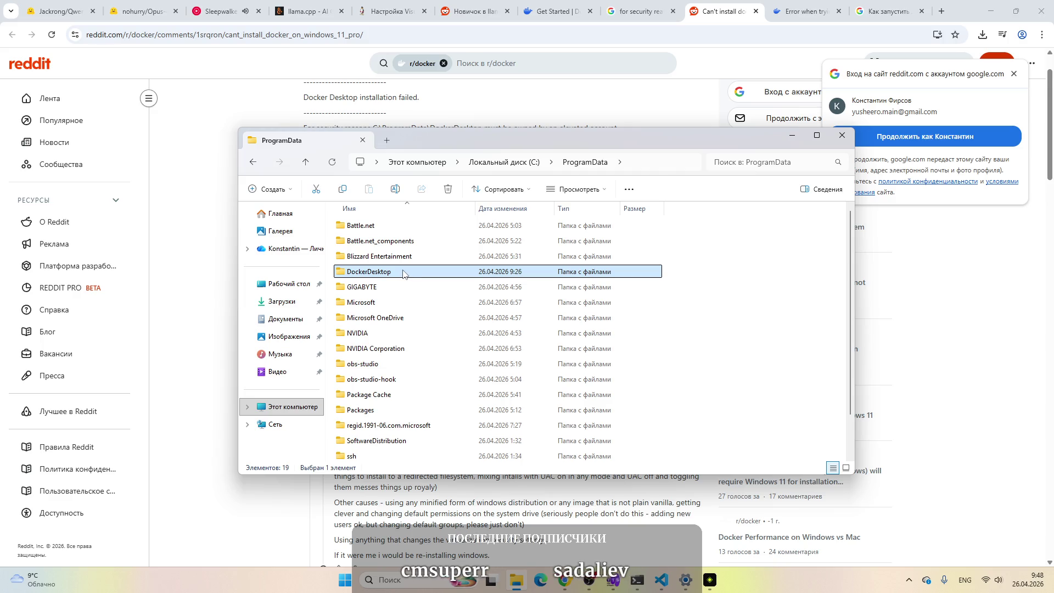
Step: Open the Properties window of the DockerDesktop folder
right_click(403, 273)
click(448, 440)
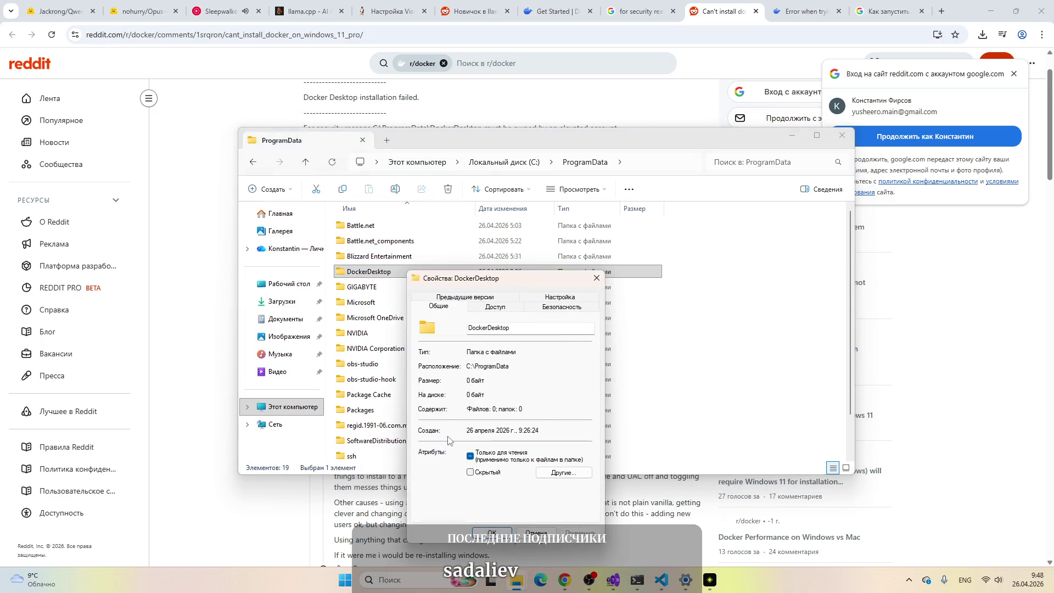
click(368, 96)
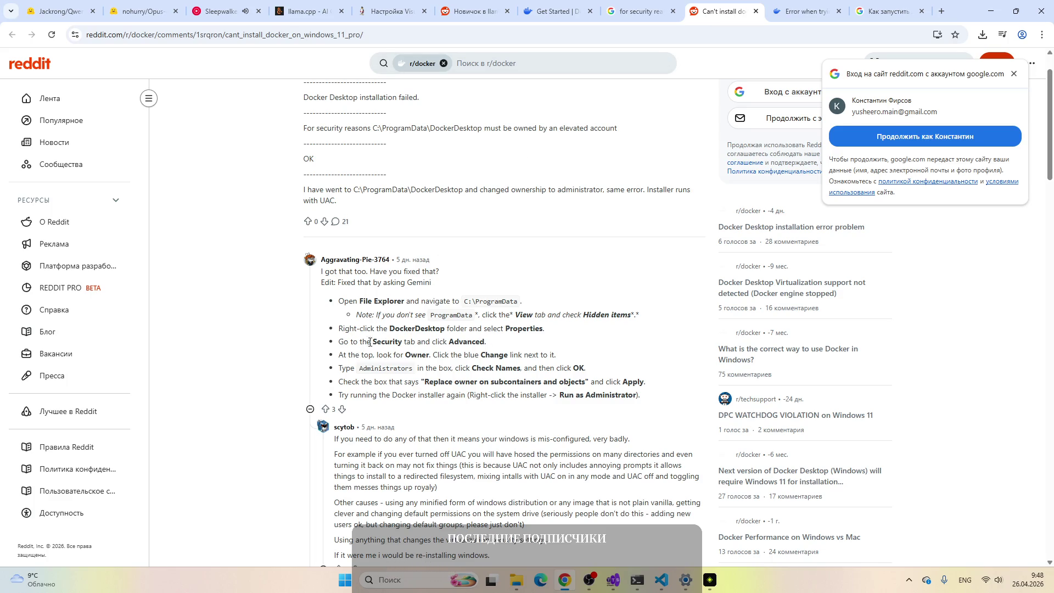
click(688, 582)
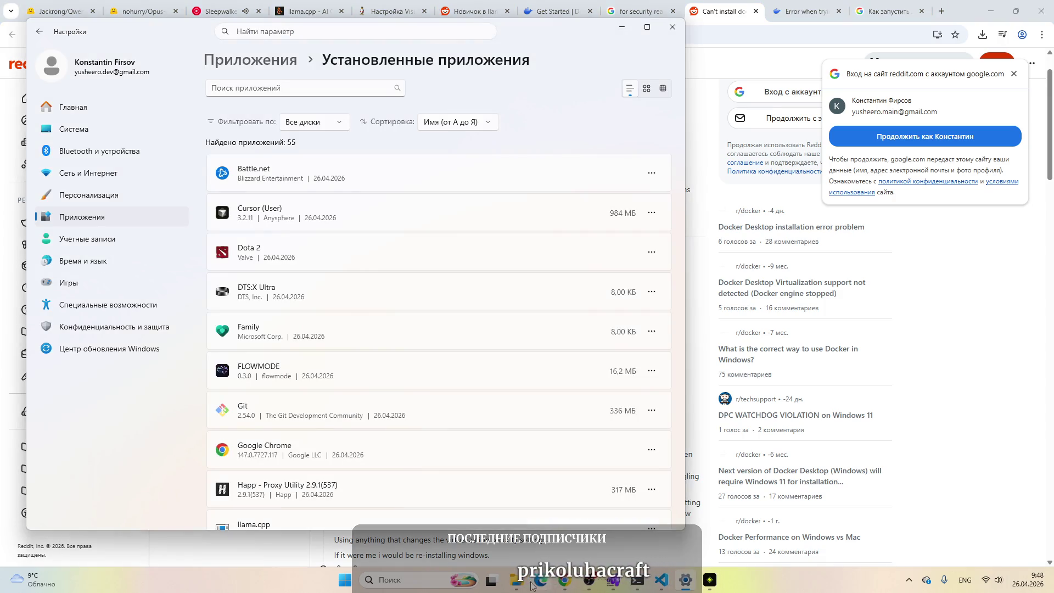
mouse_move(527, 582)
click(483, 497)
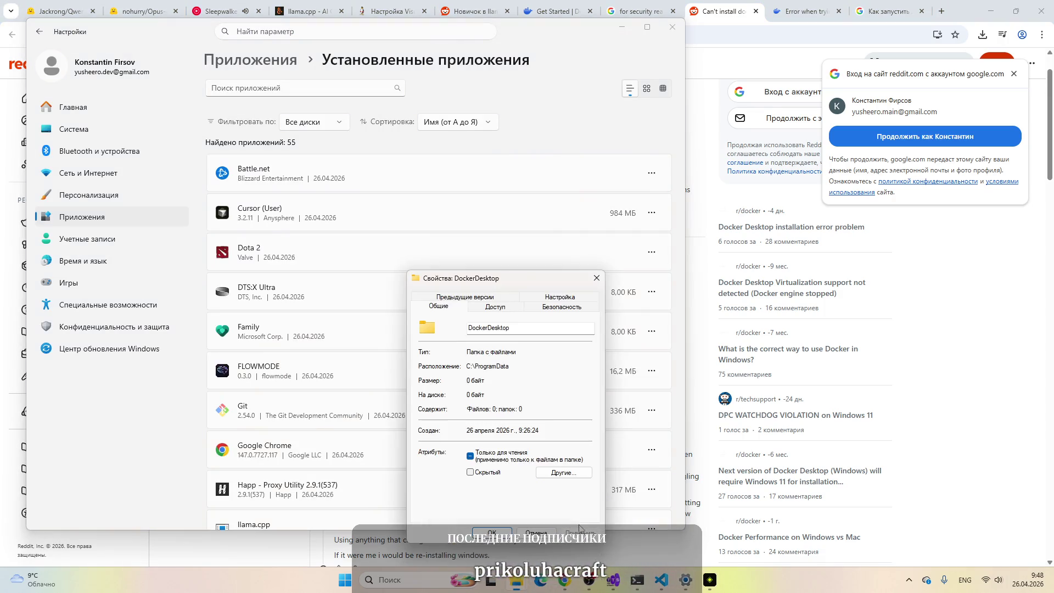
Step: Open the Advanced security settings from DockerDesktop's Security tab
click(573, 311)
click(556, 501)
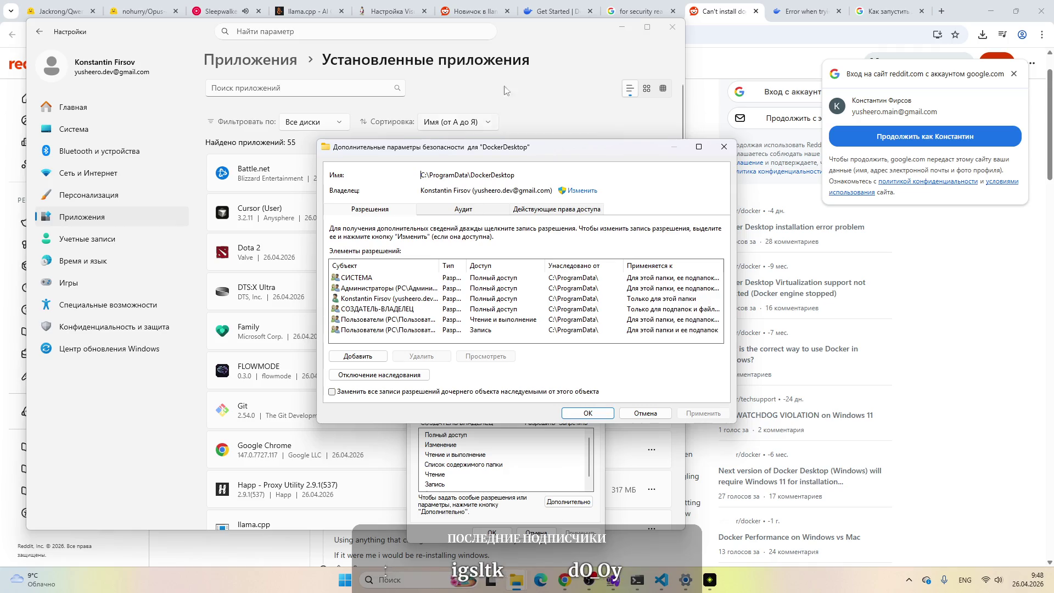
click(710, 4)
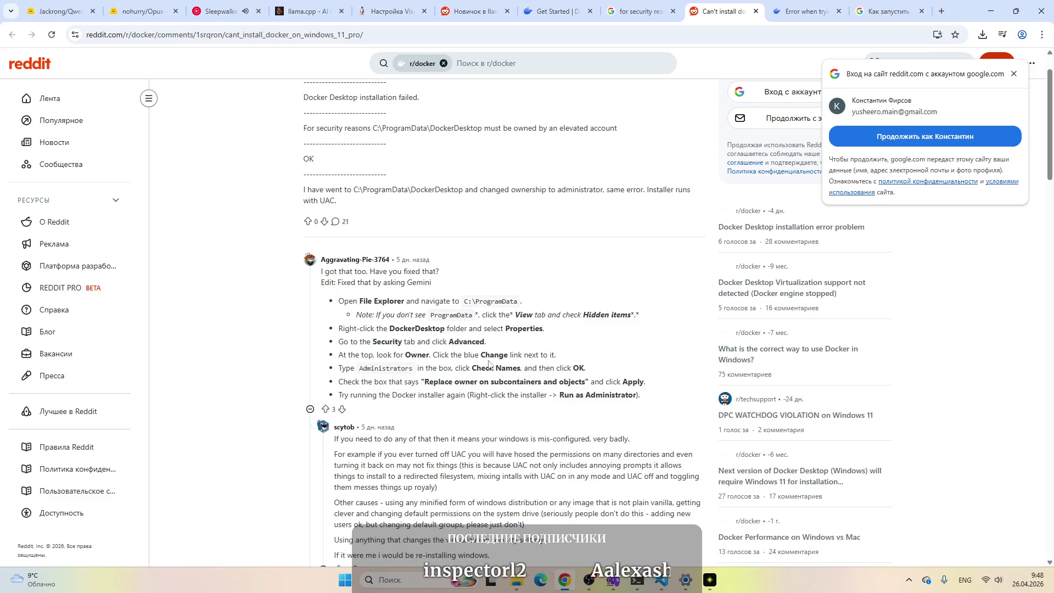
click(688, 582)
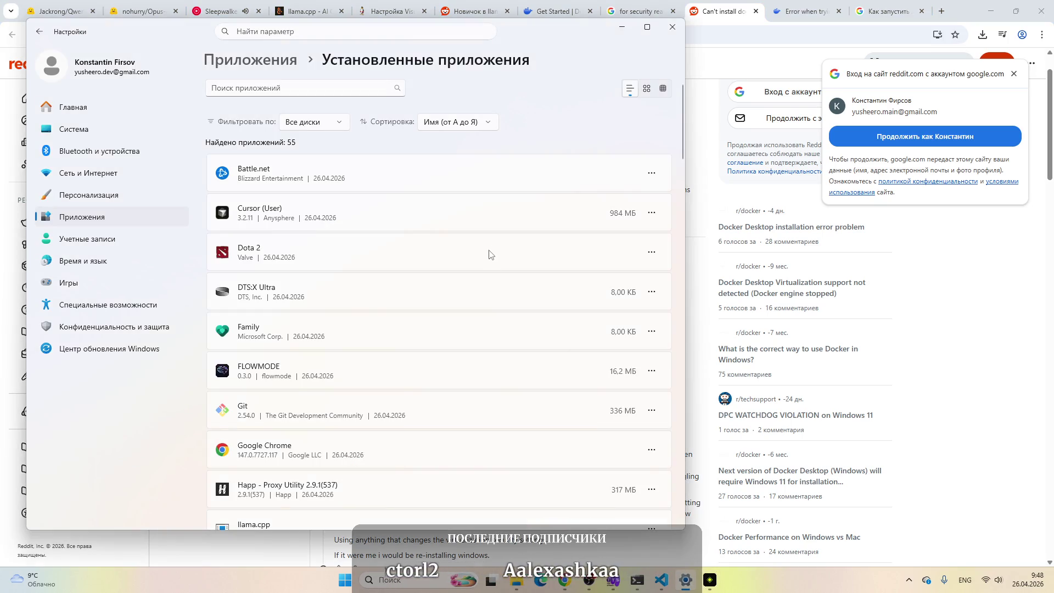
mouse_move(528, 585)
click(486, 500)
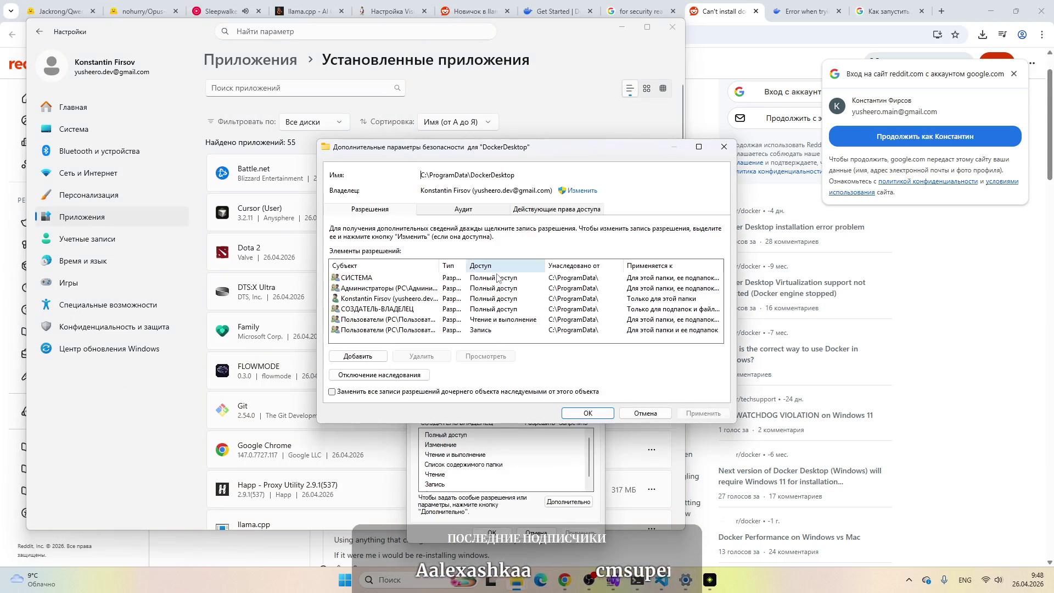
Step: Change the owner by pasting 'Administrators' from the Reddit post and confirming it
click(583, 192)
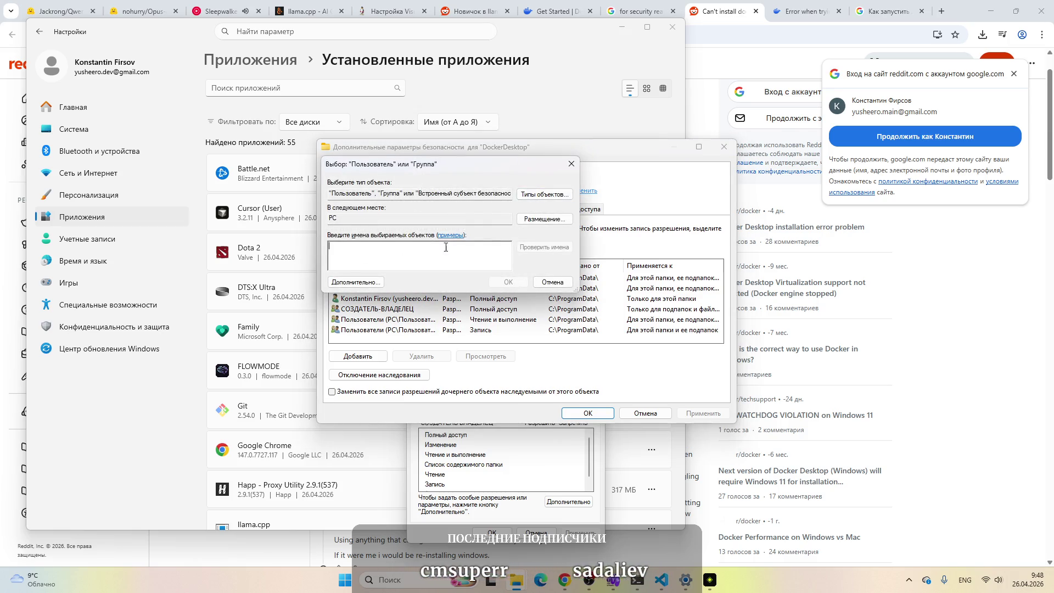
mouse_move(417, 166)
mouse_down()
mouse_move(582, 209)
mouse_move(647, 305)
mouse_move(506, 251)
mouse_up()
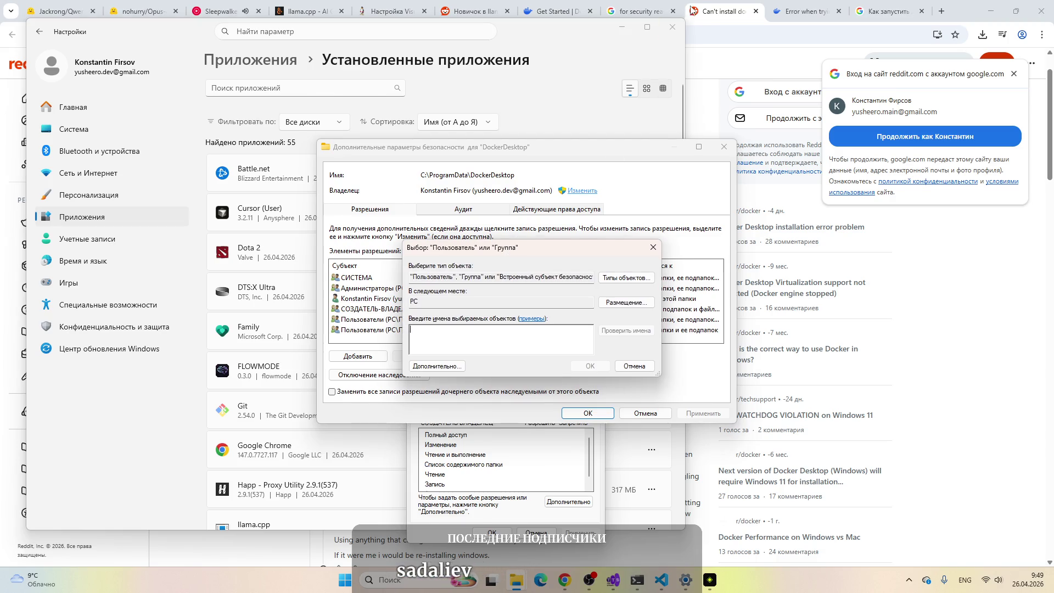
key(alt+Tab)
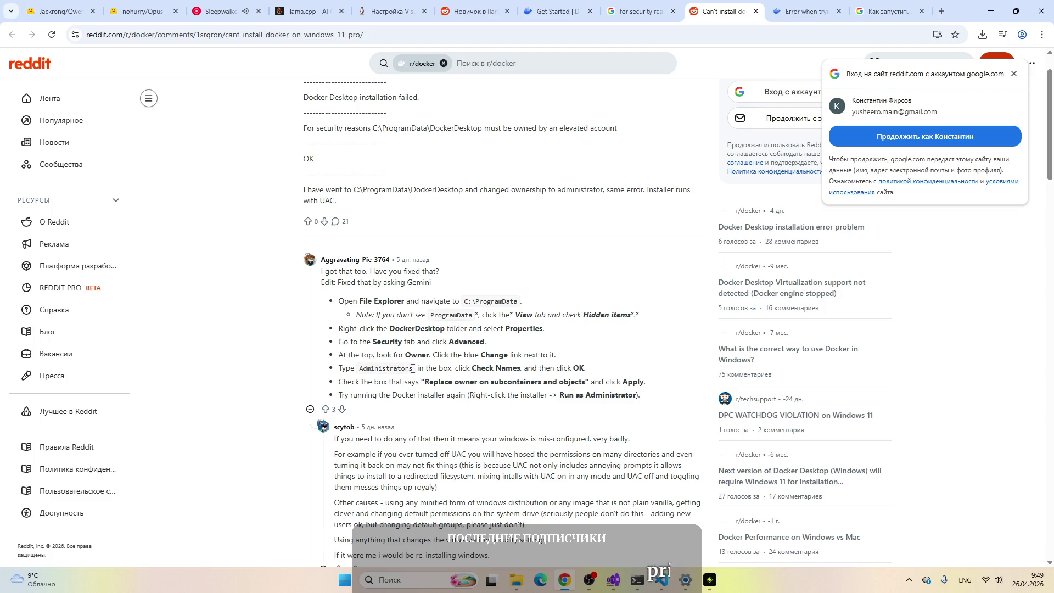
drag(413, 368, 359, 372)
key(ctrl+c)
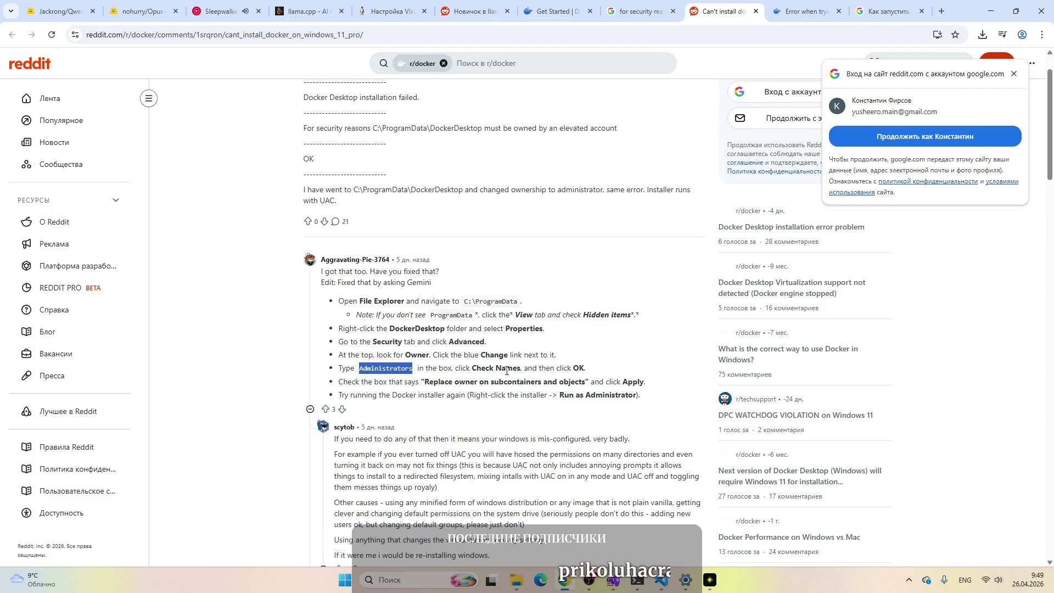
click(519, 580)
key(ctrl+v)
click(621, 330)
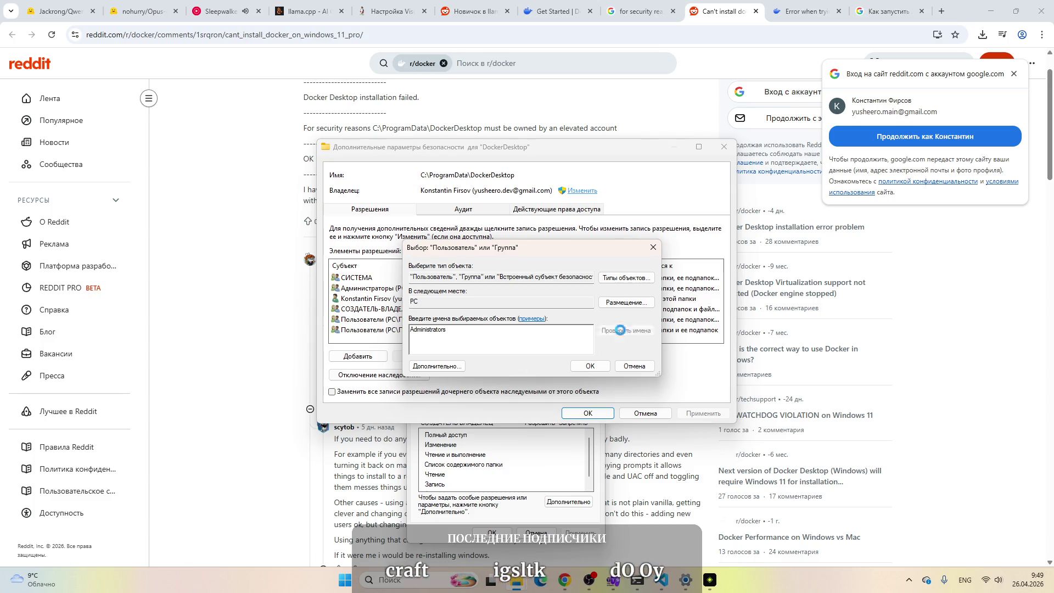
key(Return)
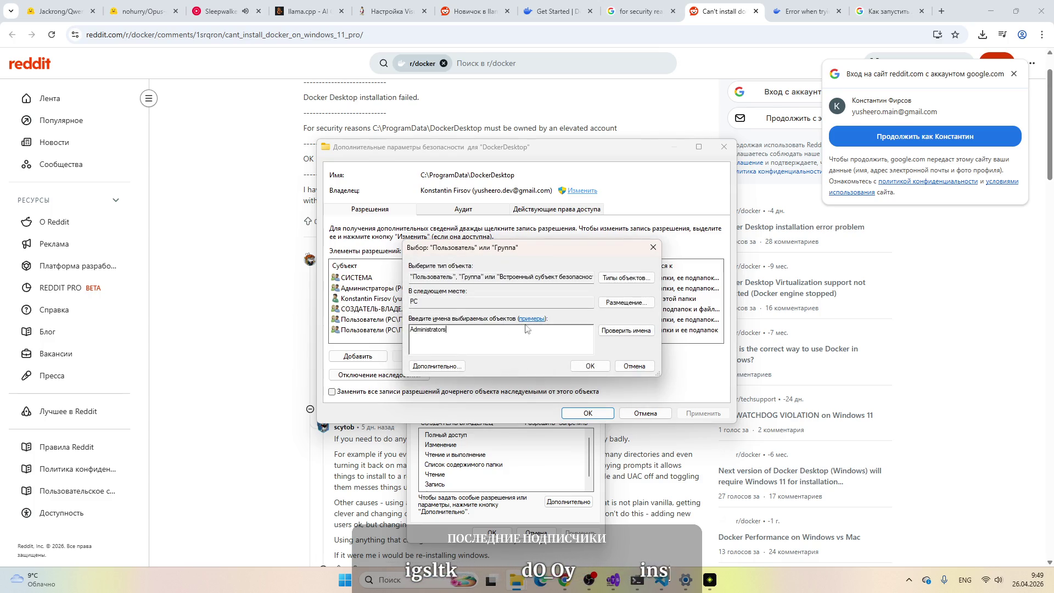
click(590, 366)
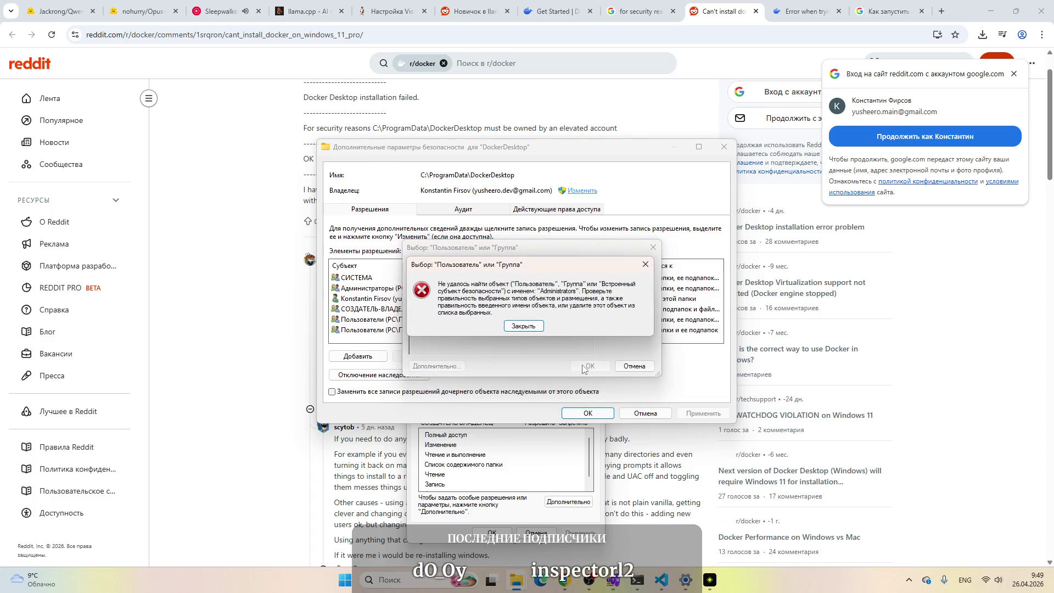
Step: After the name-not-found error, enter 'Администраторы' as the new owner instead
click(523, 326)
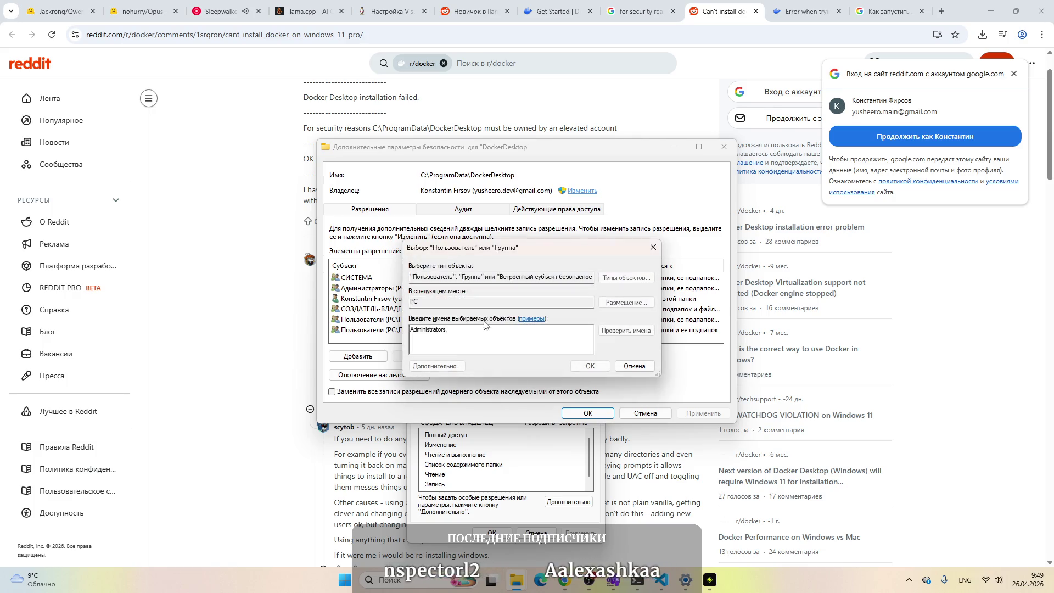
key(alt+shift)
text(Администраторы)
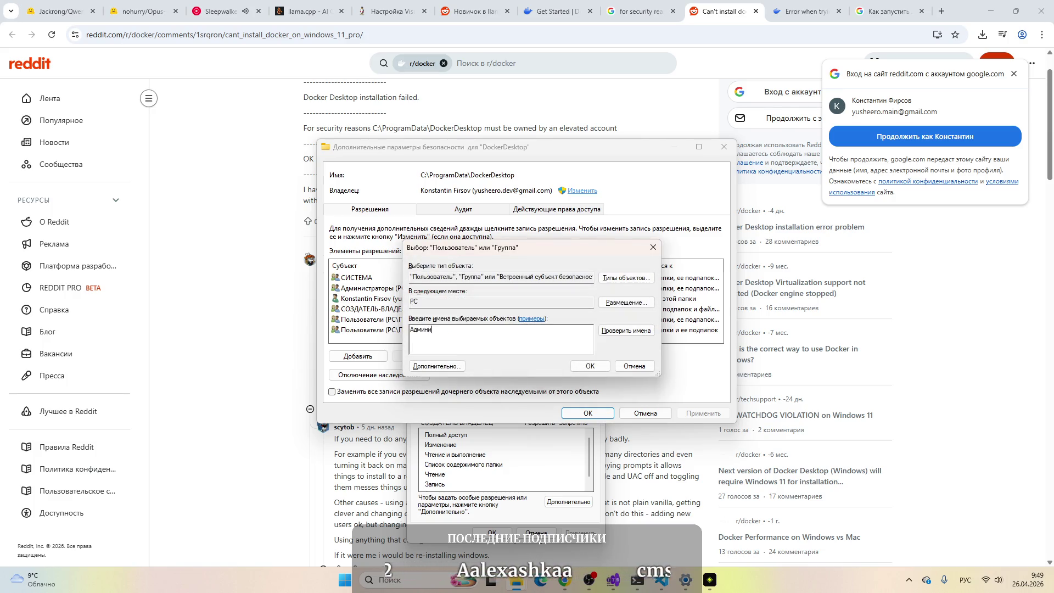
click(591, 366)
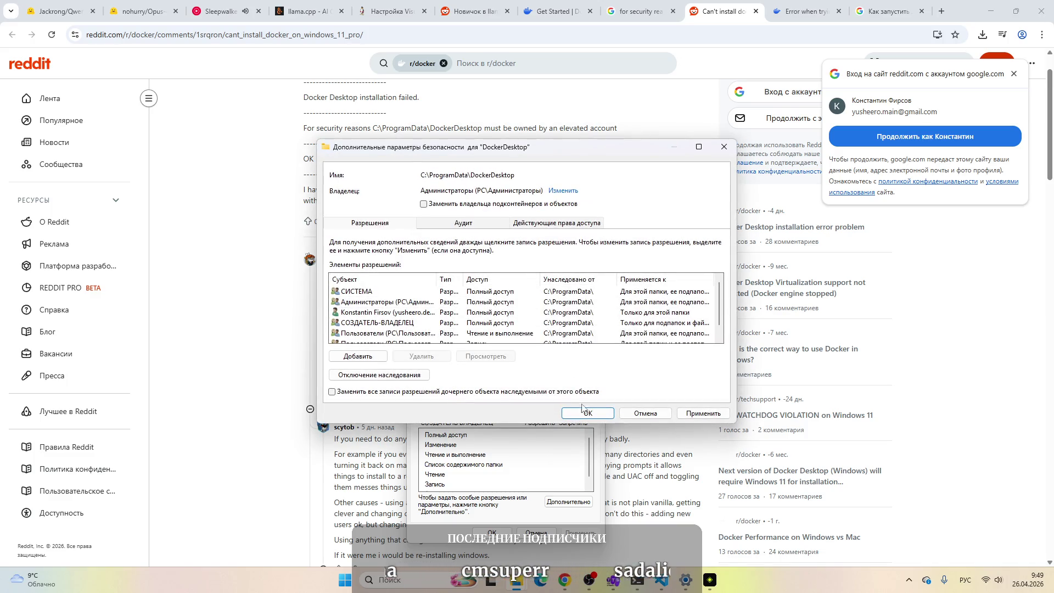
Step: Review the Reddit replace-owner step and return to DockerDesktop's security settings
click(723, 7)
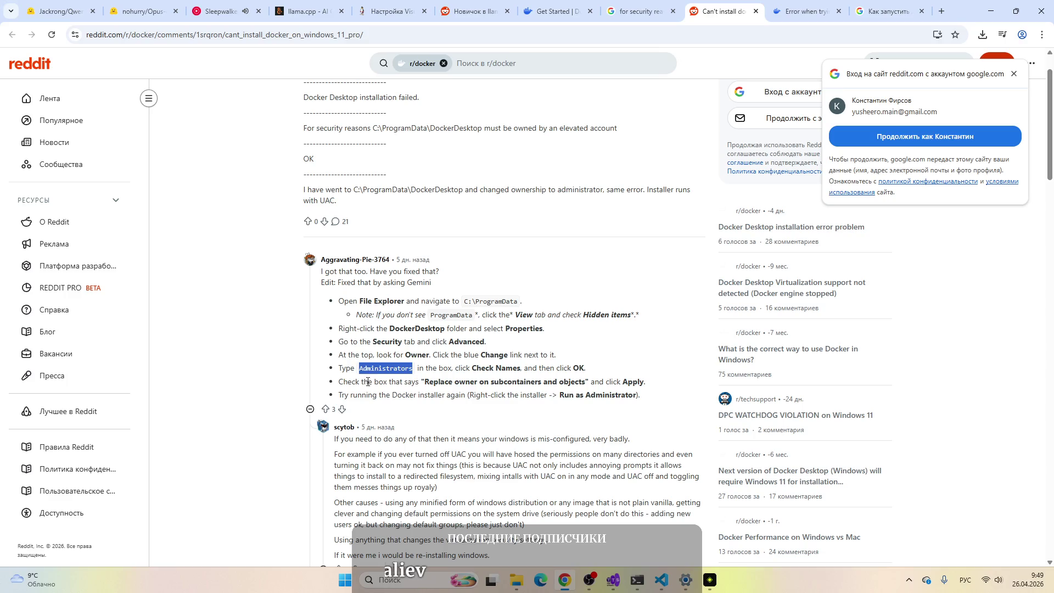
drag(440, 382, 588, 385)
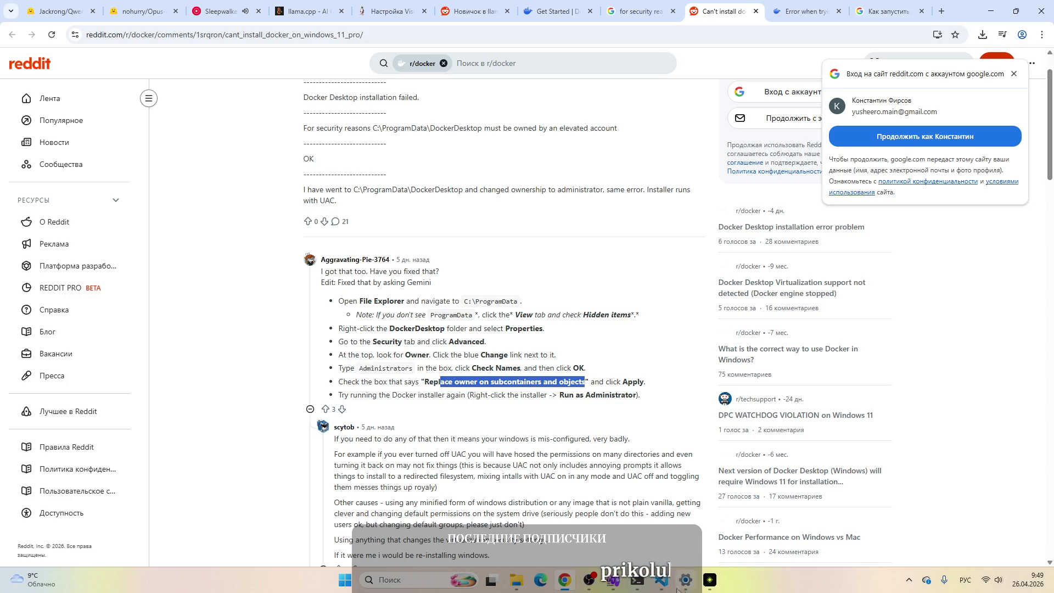
mouse_move(531, 582)
click(489, 503)
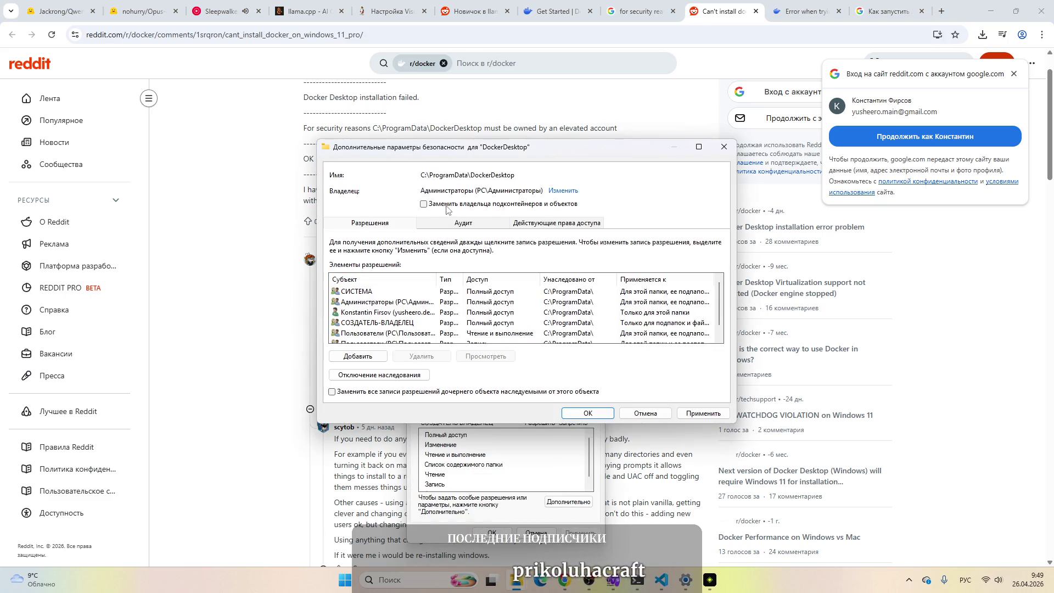
Step: Apply the new owner, acknowledge the Windows Security notice, and close both windows
click(686, 415)
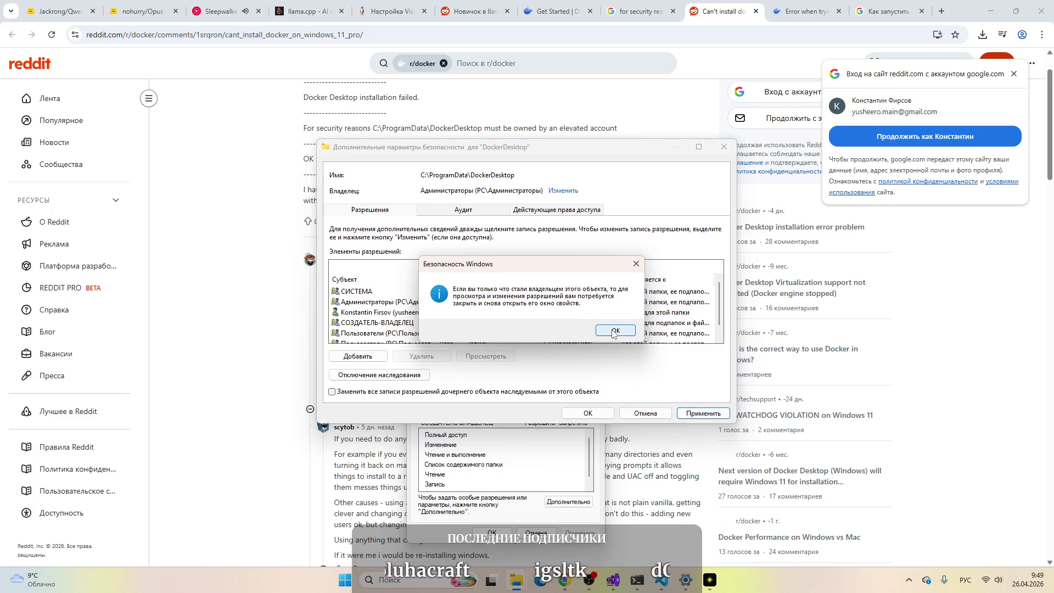
click(612, 332)
click(579, 411)
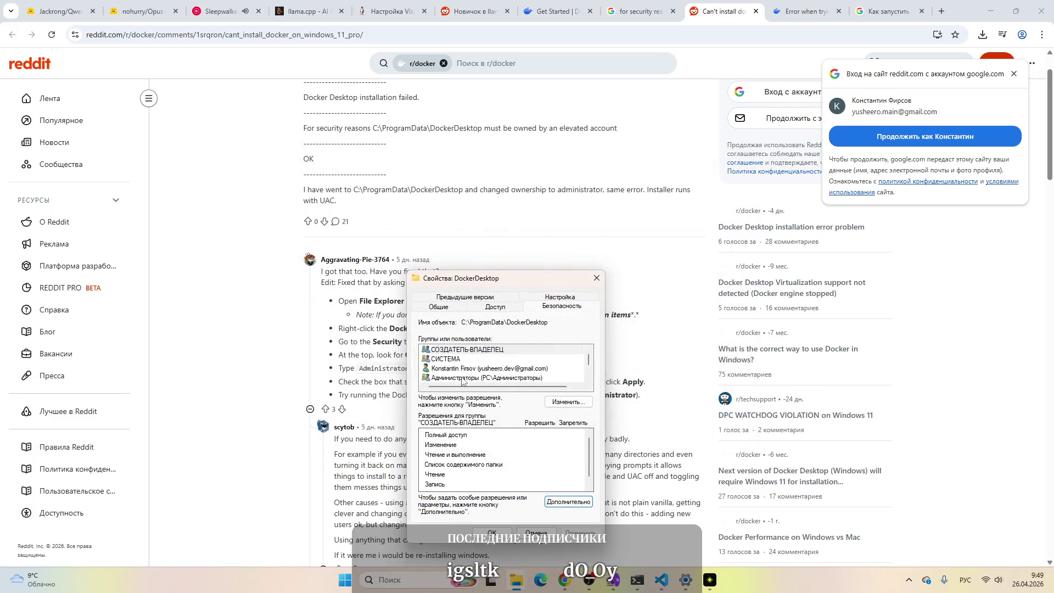
click(492, 532)
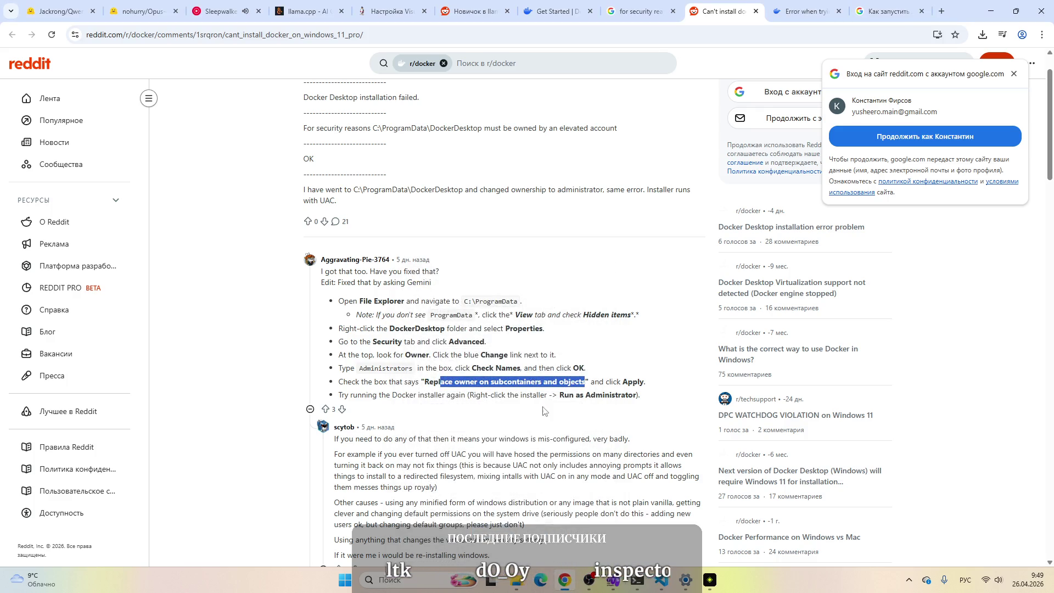